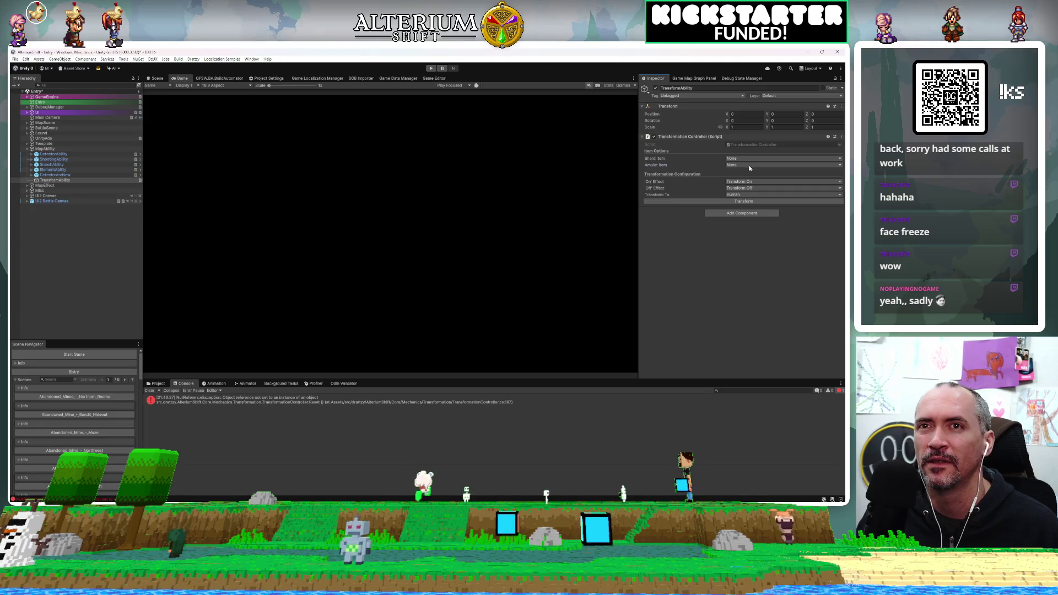
Leave the Amulet Item field set to None
left_click(749, 161)
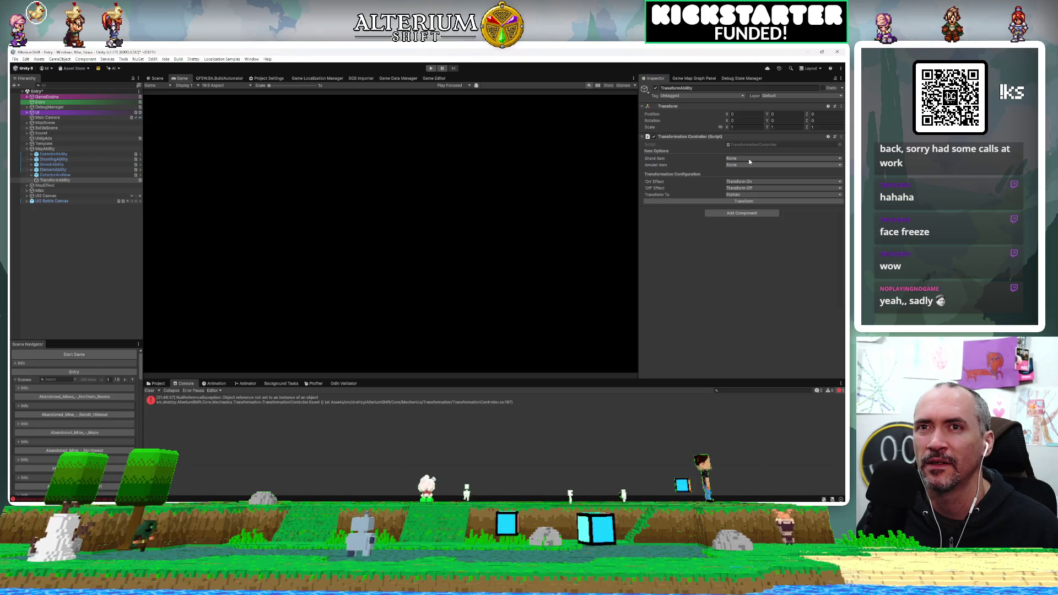
left_click(750, 165)
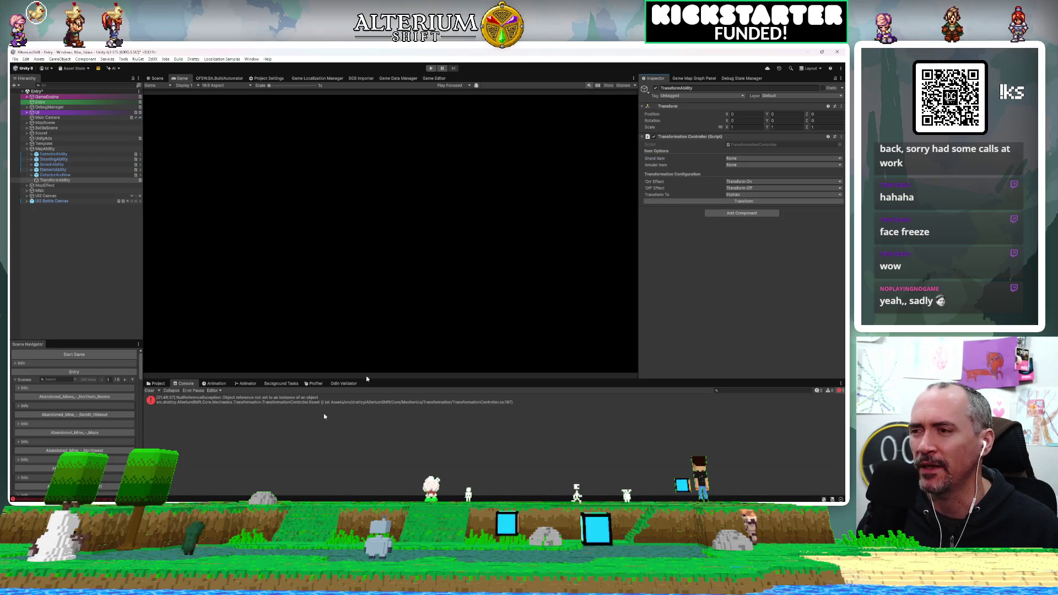
left_click(738, 166)
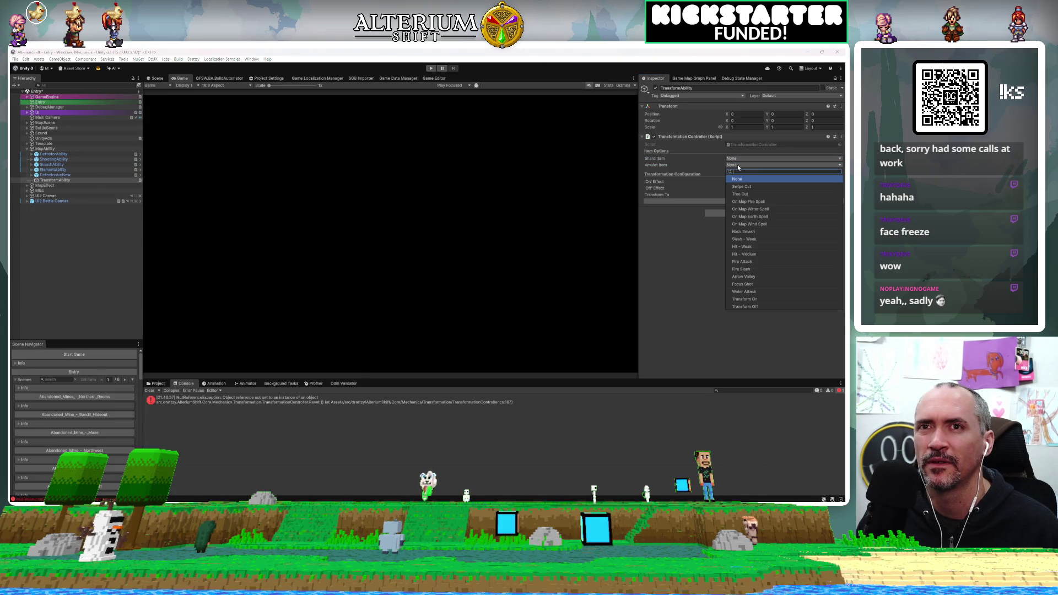
left_click(675, 318)
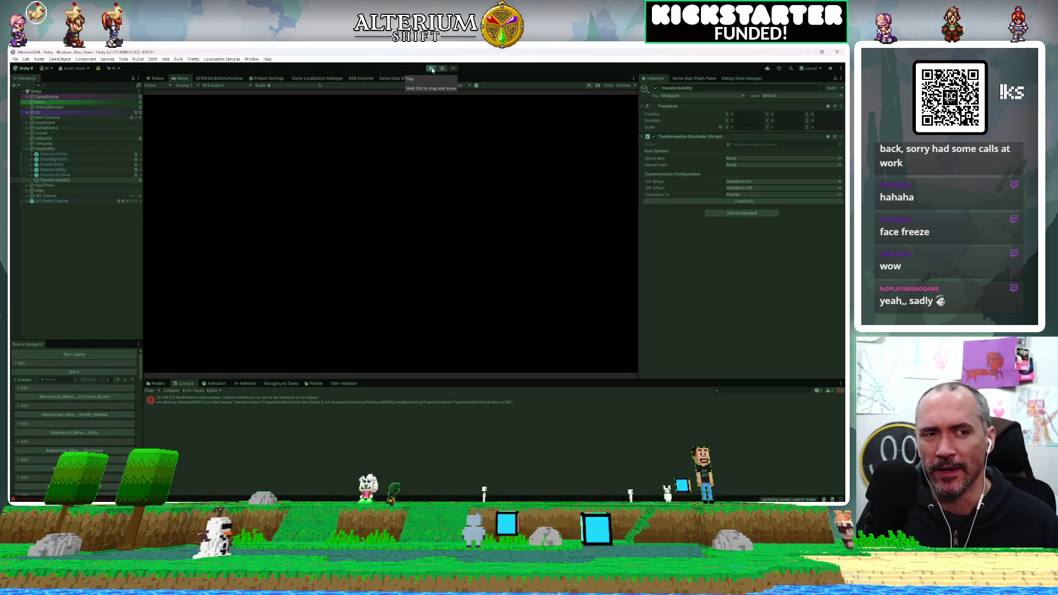
Run the game, load the Battle Test save, and transform the hero into human form
left_click(432, 68)
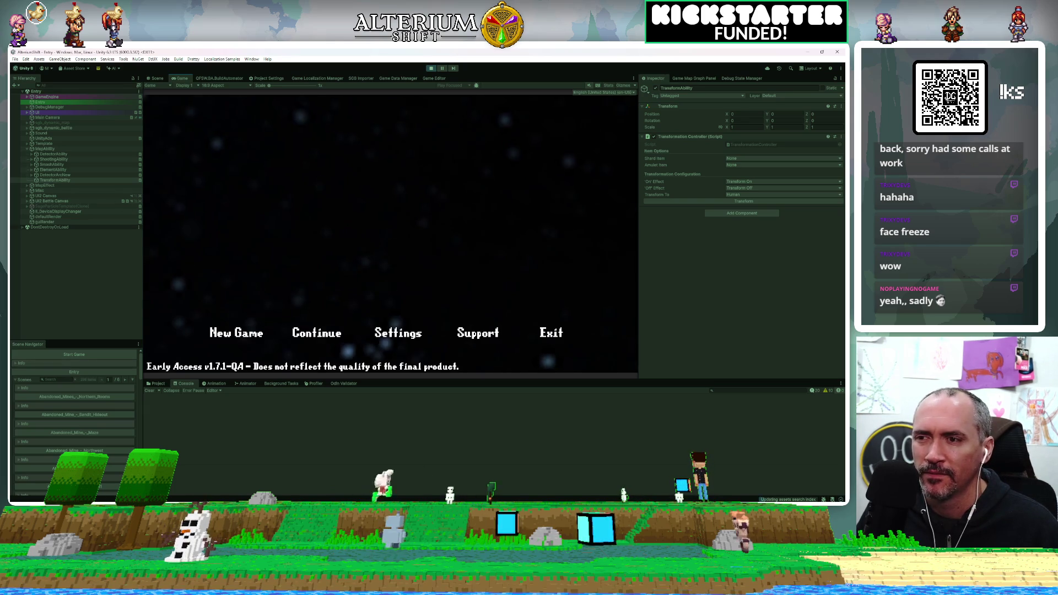
key("space")
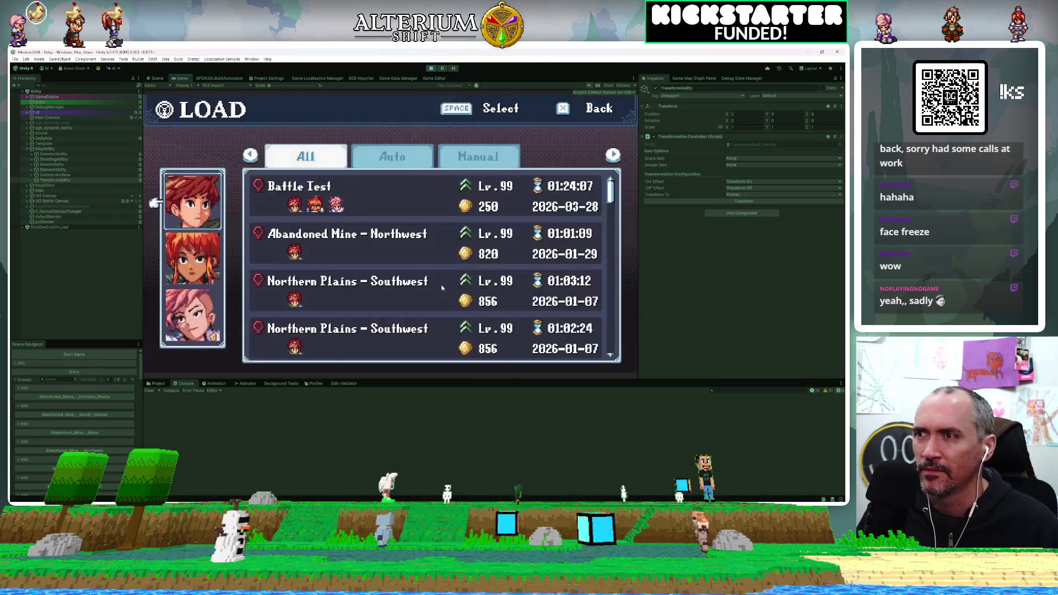
key("space")
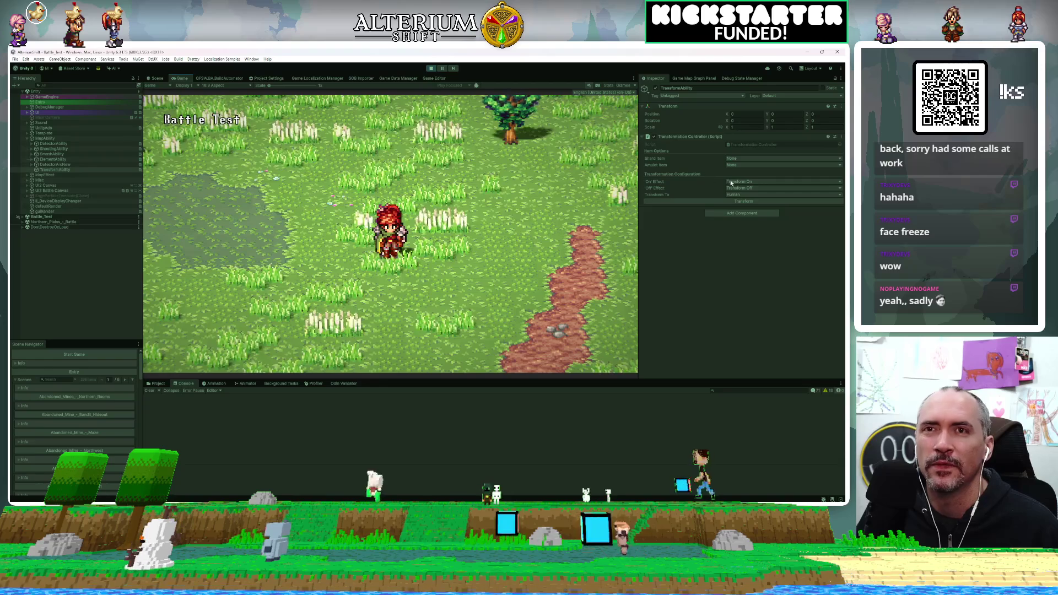
left_click(722, 202)
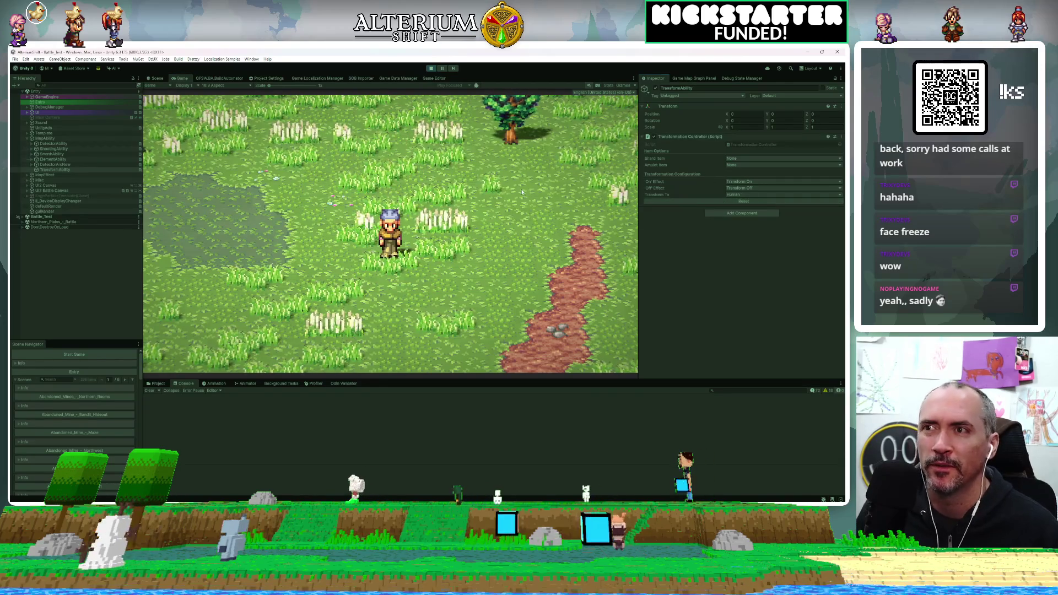
Walk the human-form hero right, down and left across the field
key("Right")
key("Down")
key("Left")
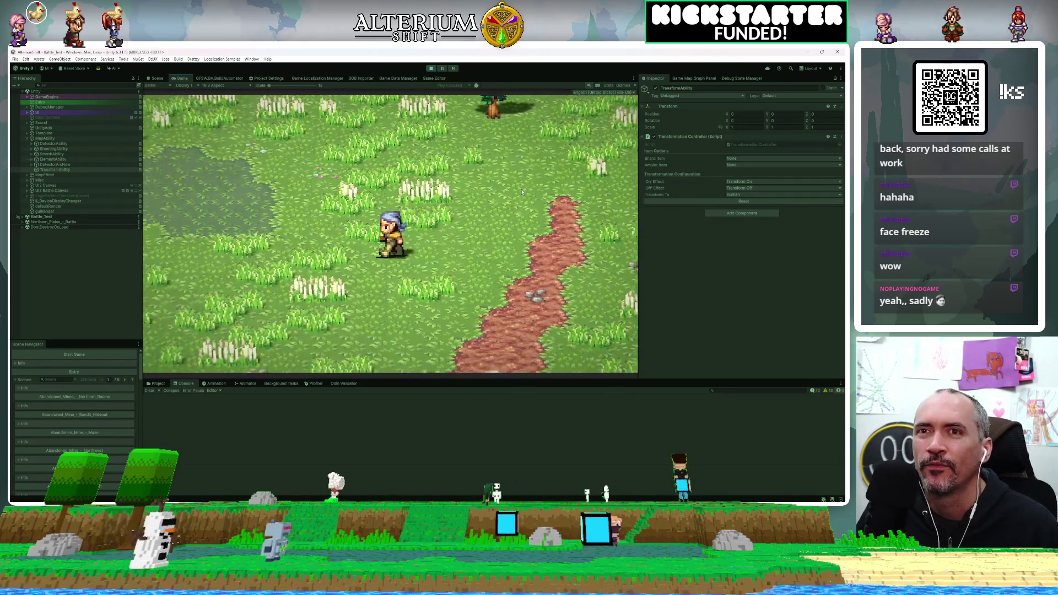
key("Down")
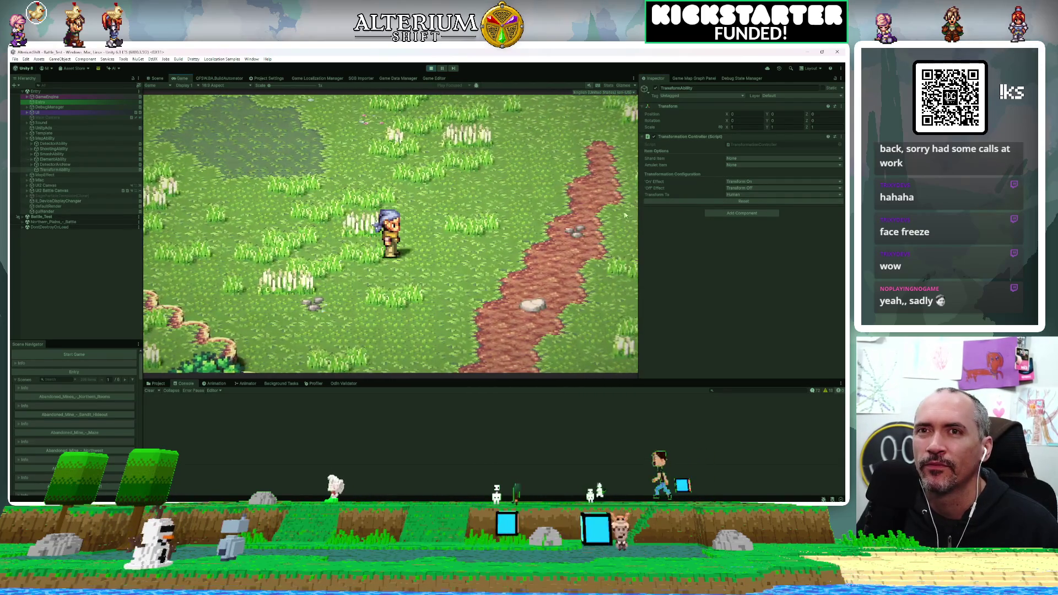
Revert to the armored party, run it across the field, then transform into a small animal
left_click(679, 202)
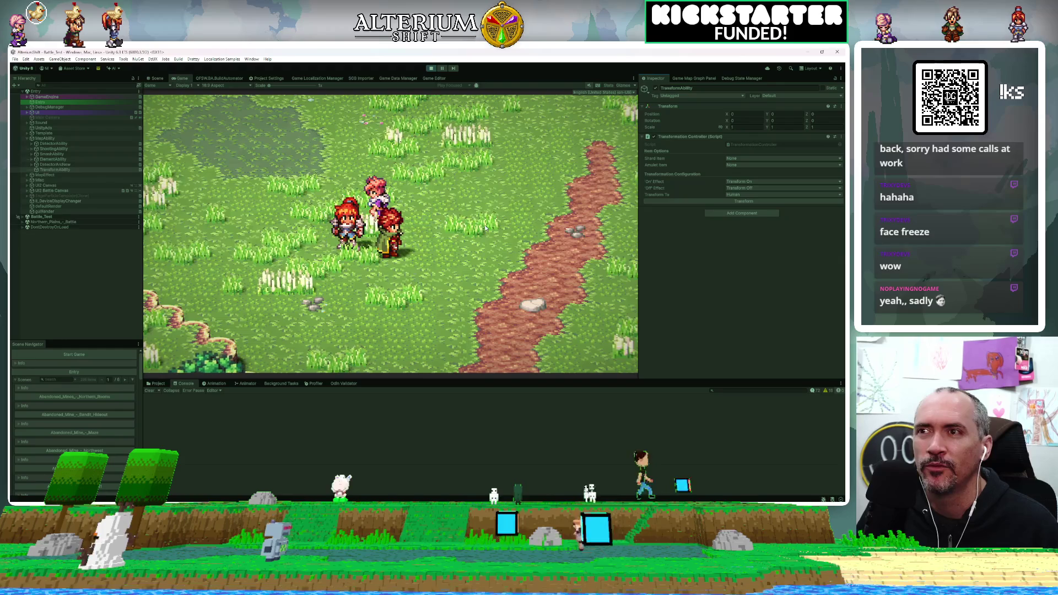
key("Right")
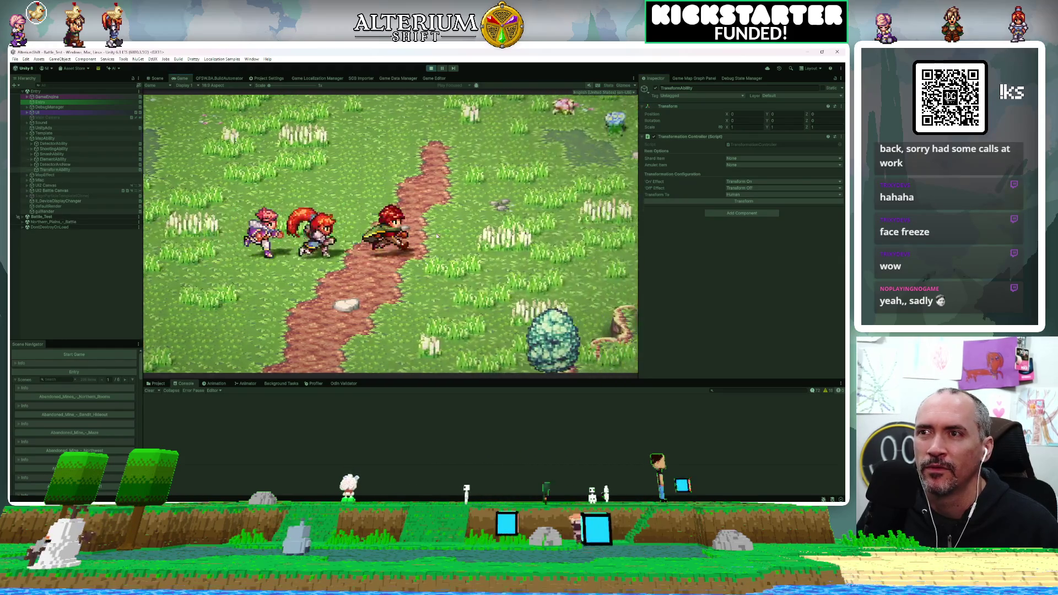
key("Up")
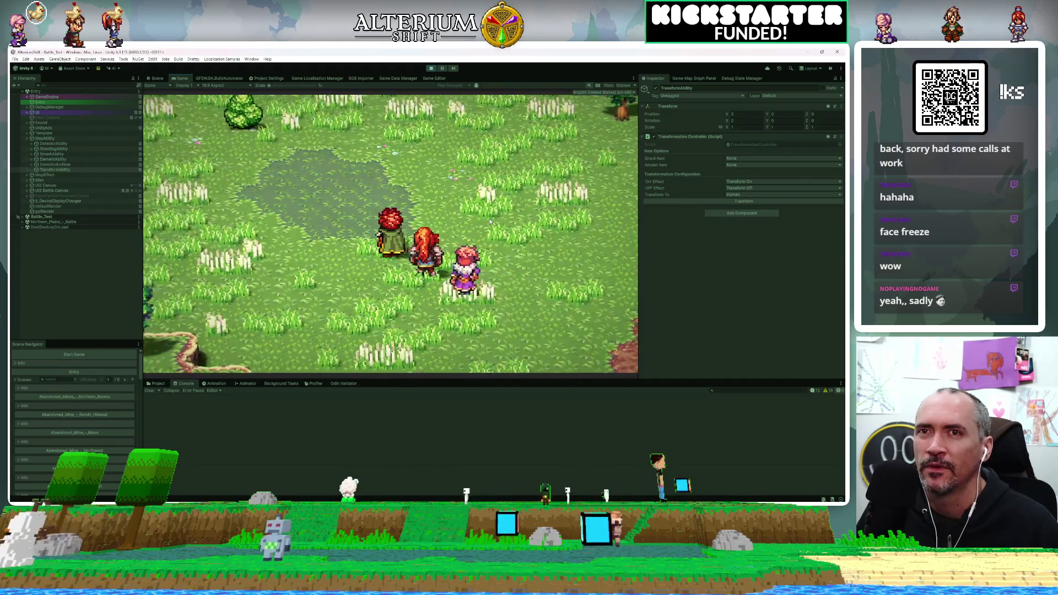
left_click(723, 202)
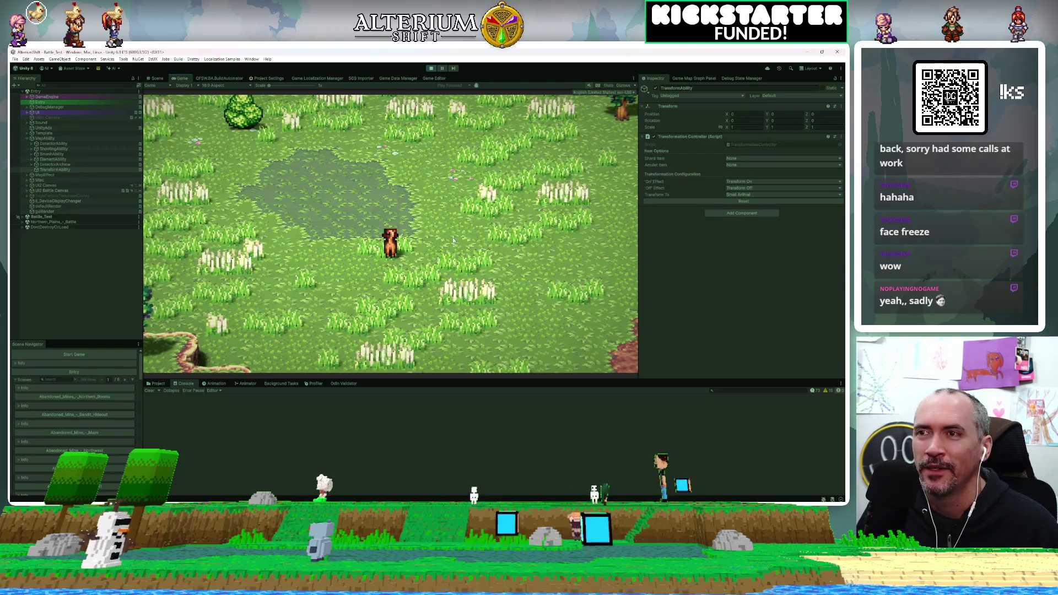
Walk the fox-like animal toward the dirt path, then left around the field
key("Down")
key("Right")
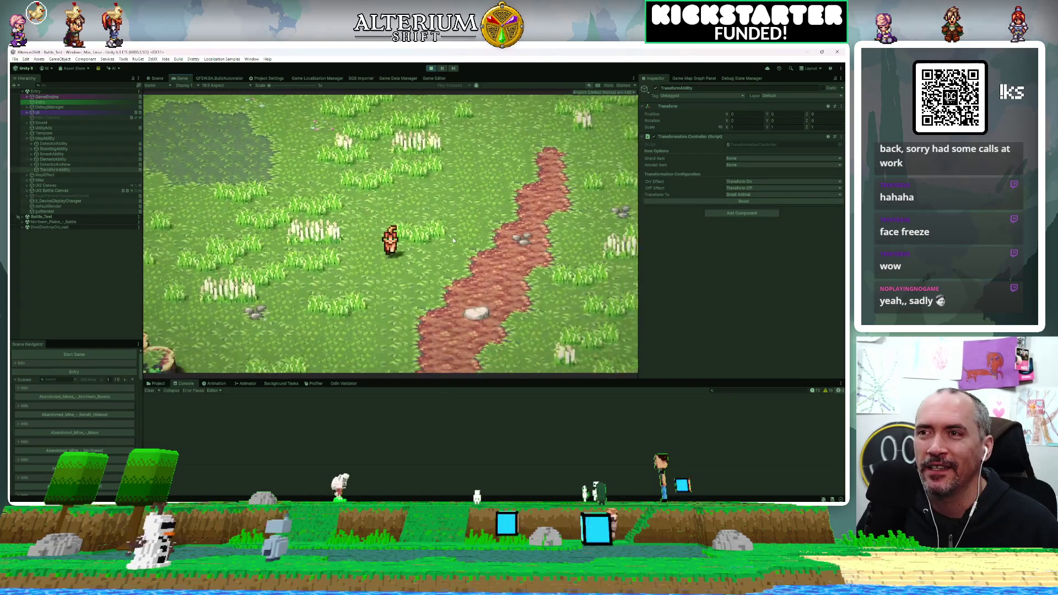
key("Left")
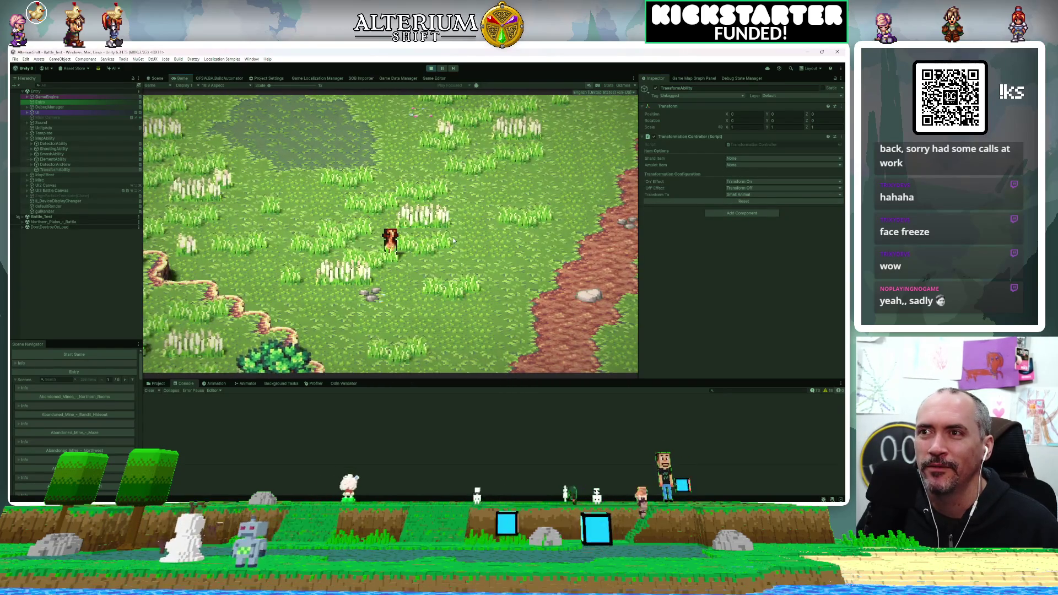
key("Up")
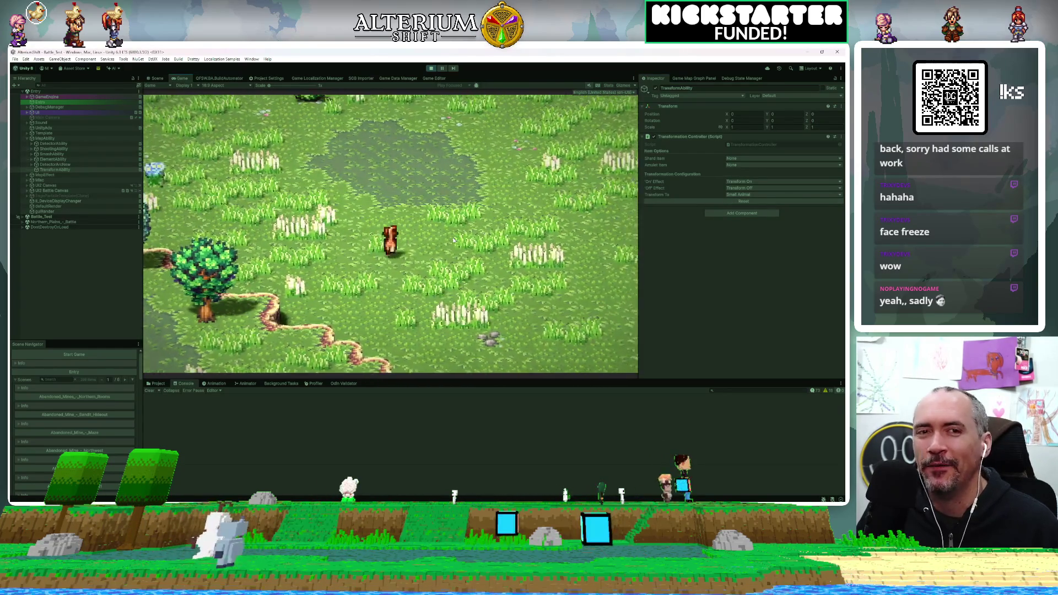
key("Left")
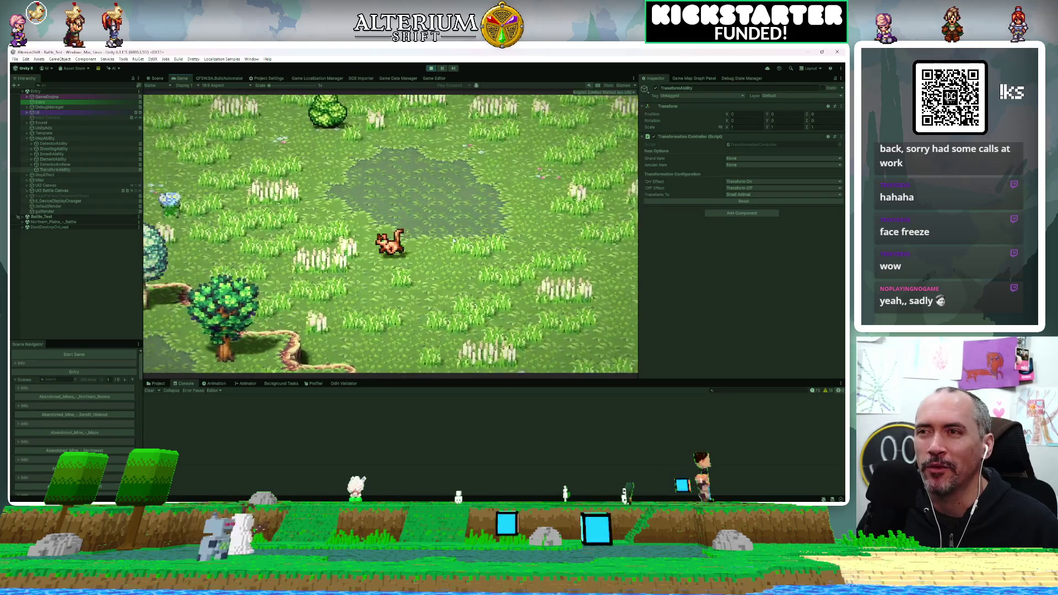
key("Down")
key("Left")
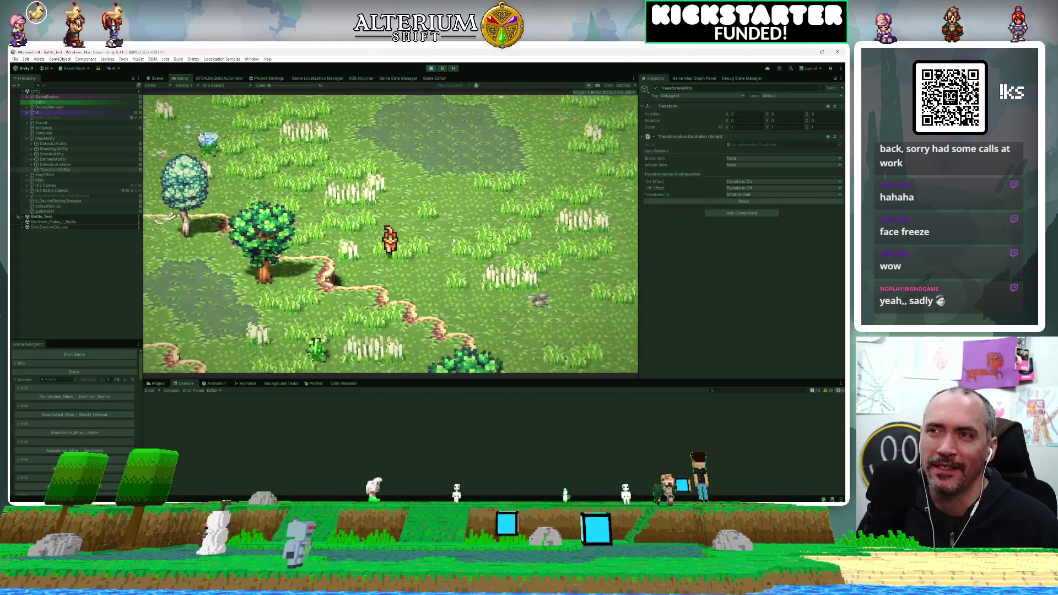
key("Down")
key("Left")
key("Up")
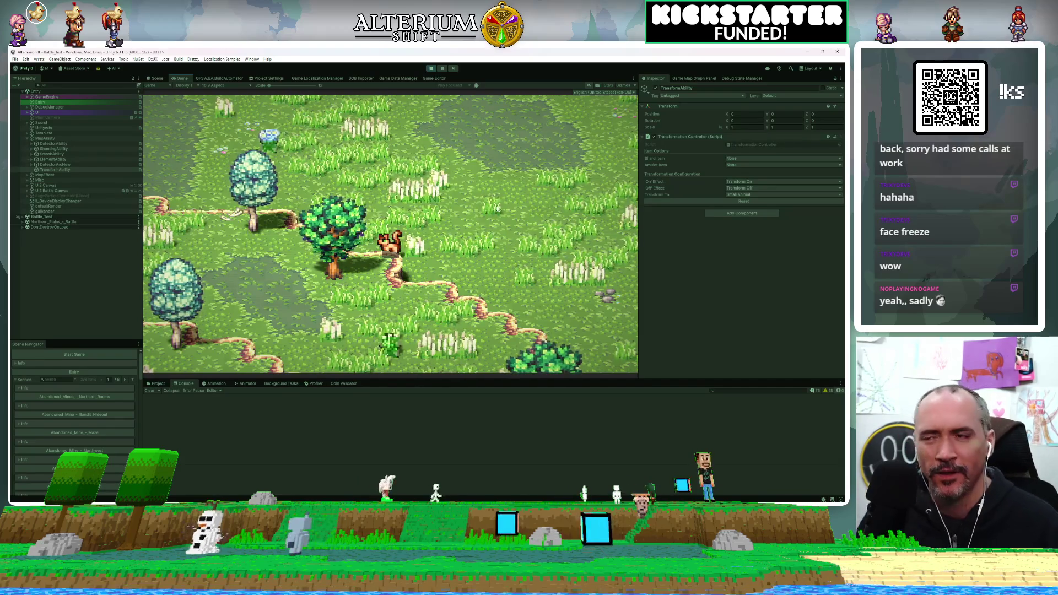
Walk the fox right across the field, then back up and to the left
key("Right")
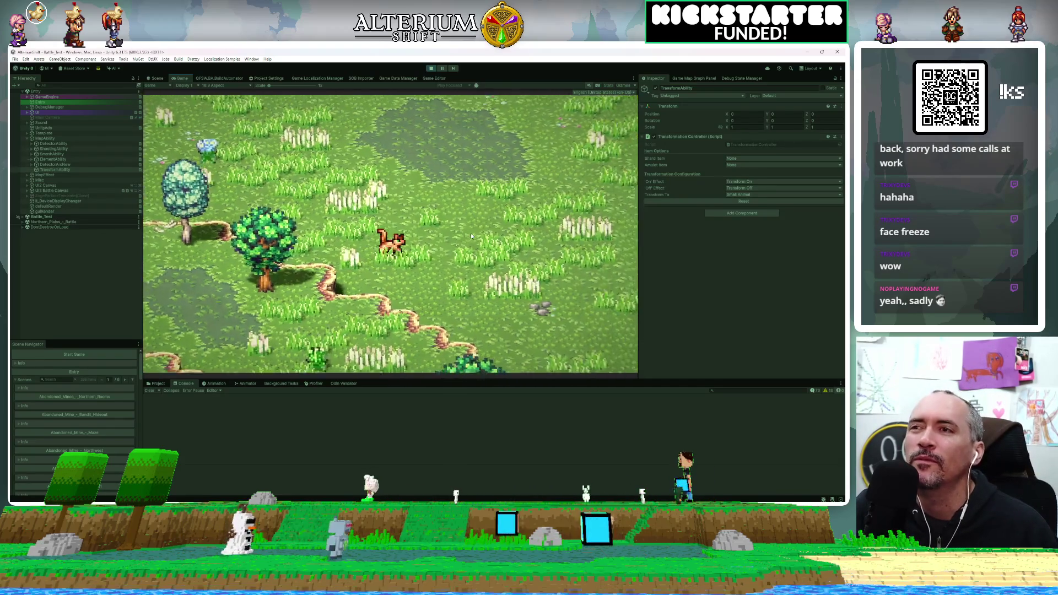
key("Up")
key("Down")
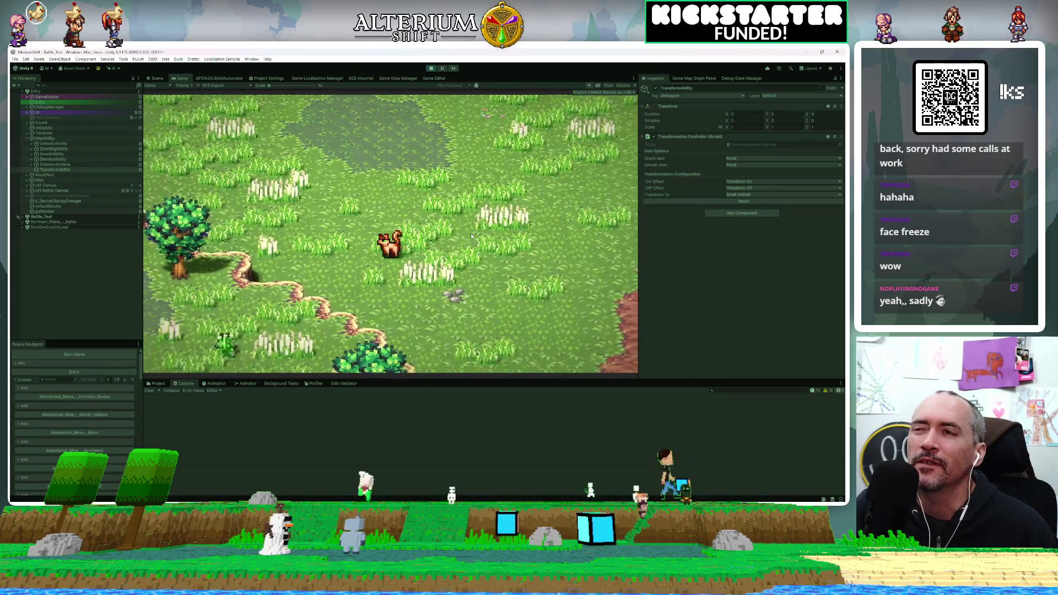
key("Right")
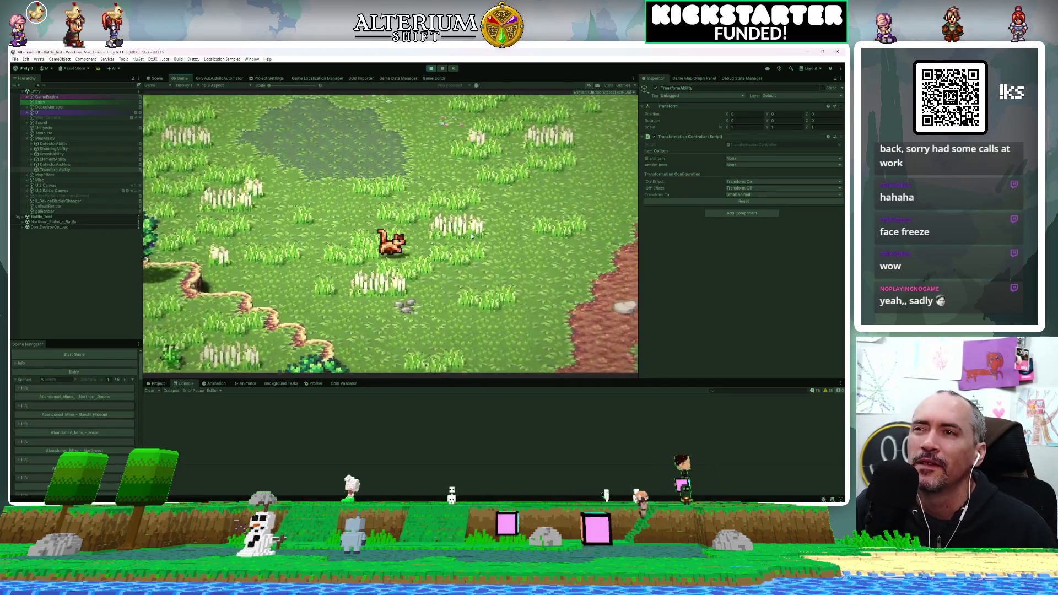
key("Left")
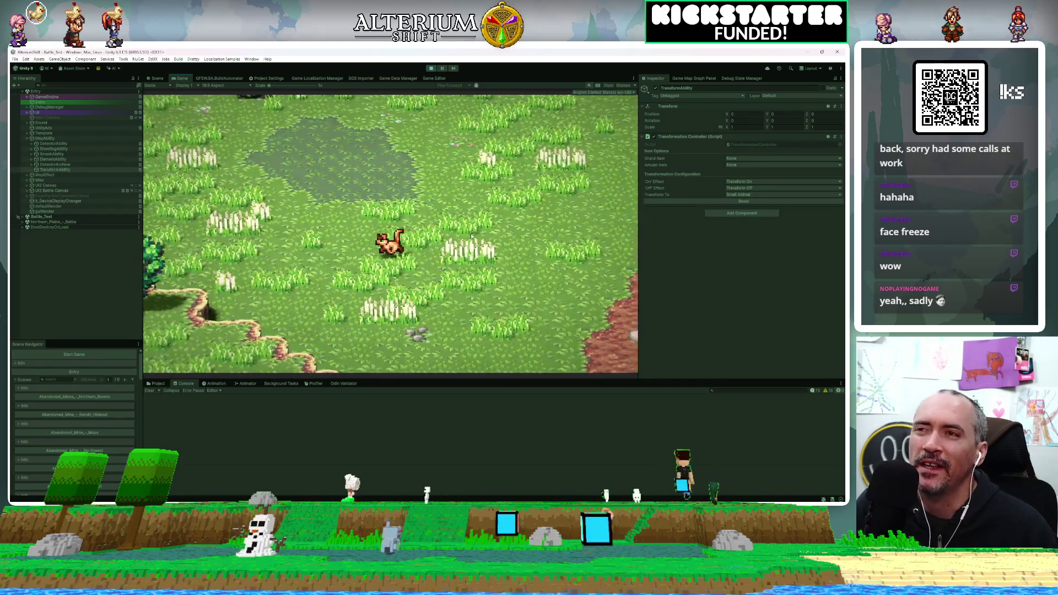
key("Left")
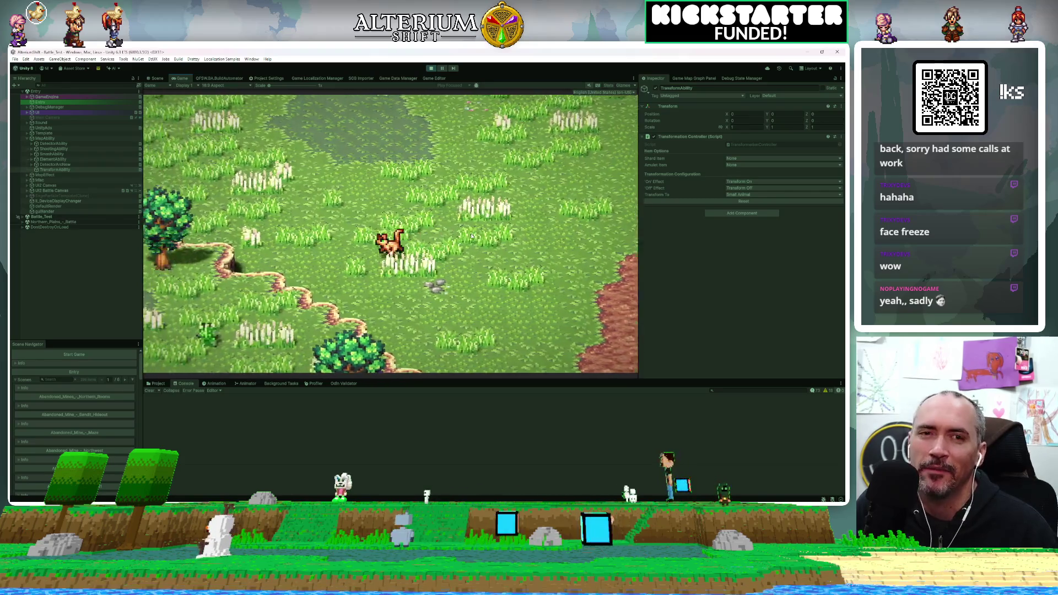
key("Up")
key("Up")
key("Left")
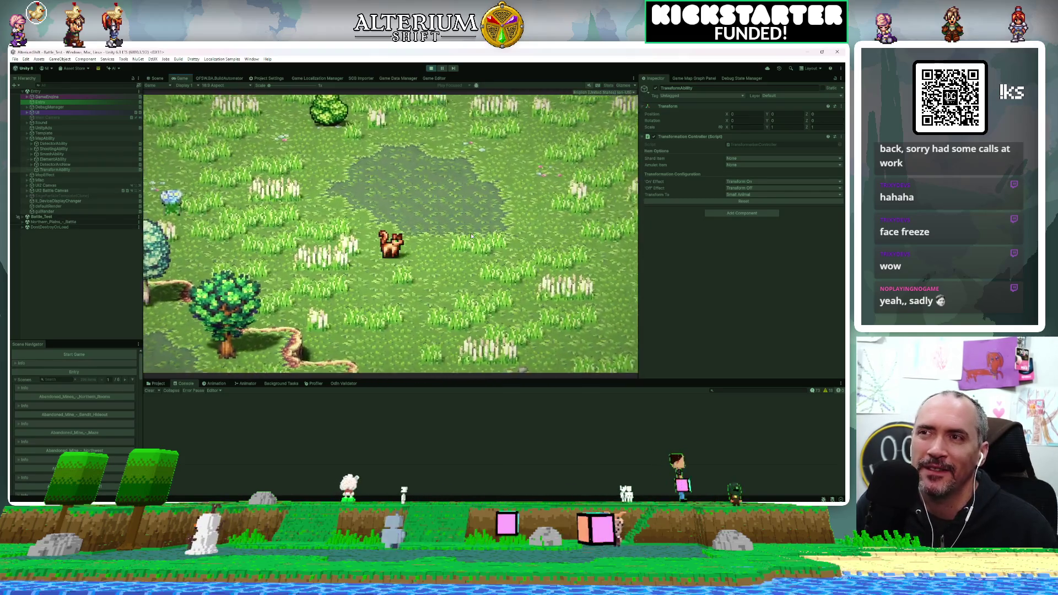
key("Up")
key("Left")
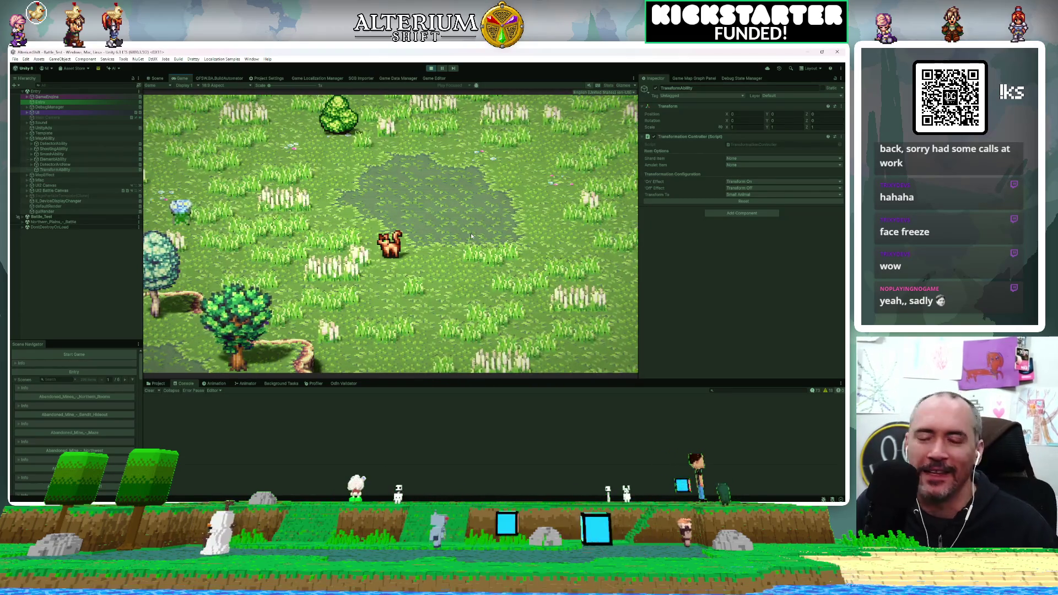
key("Left")
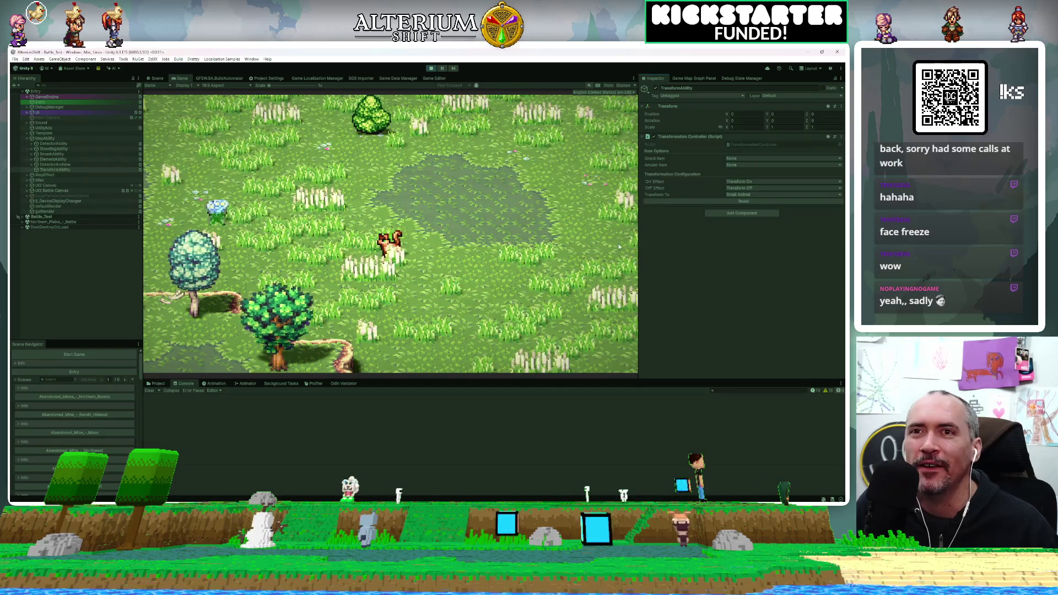
Transform the fox into a chicken and walk it left and up across the field
left_click(712, 201)
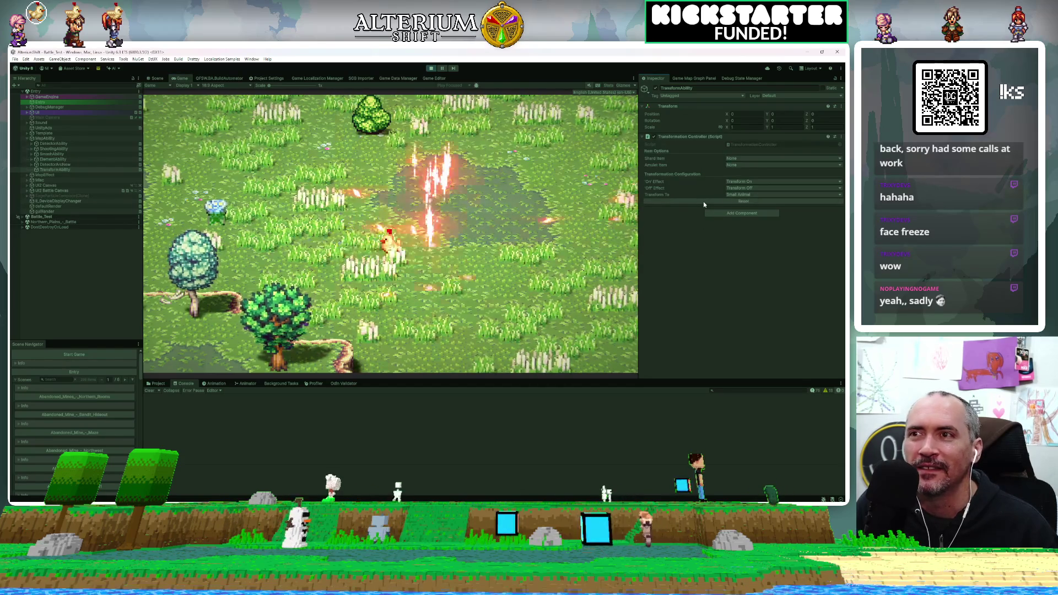
key("Right")
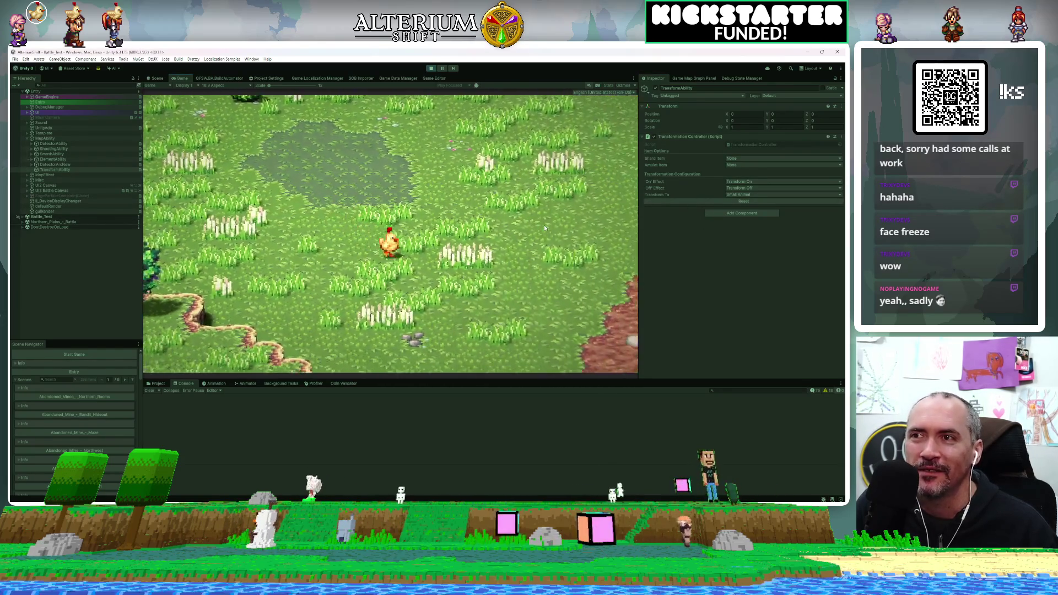
key("Left")
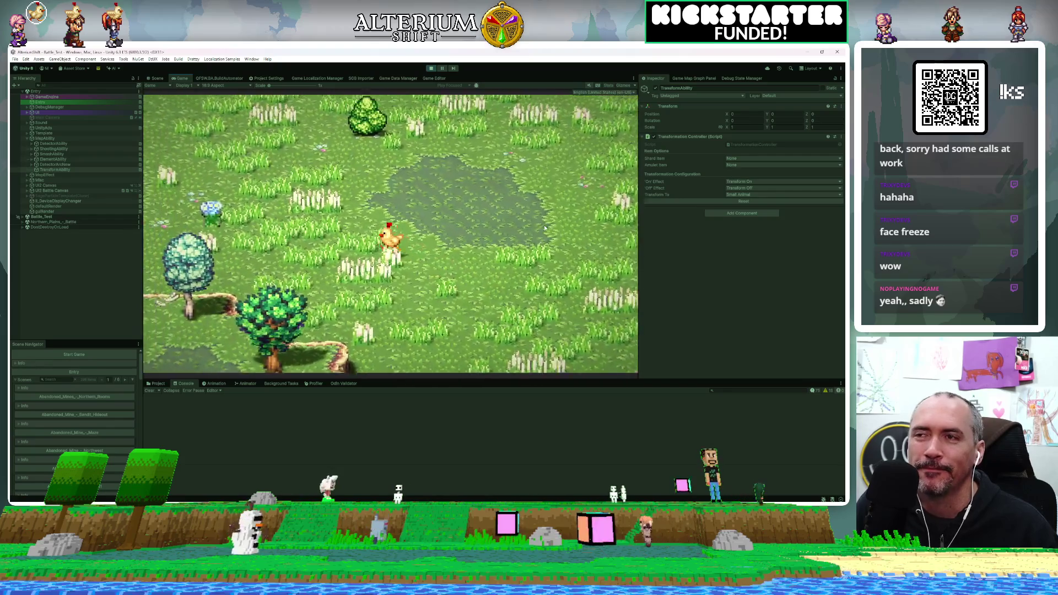
key("Up")
key("Left")
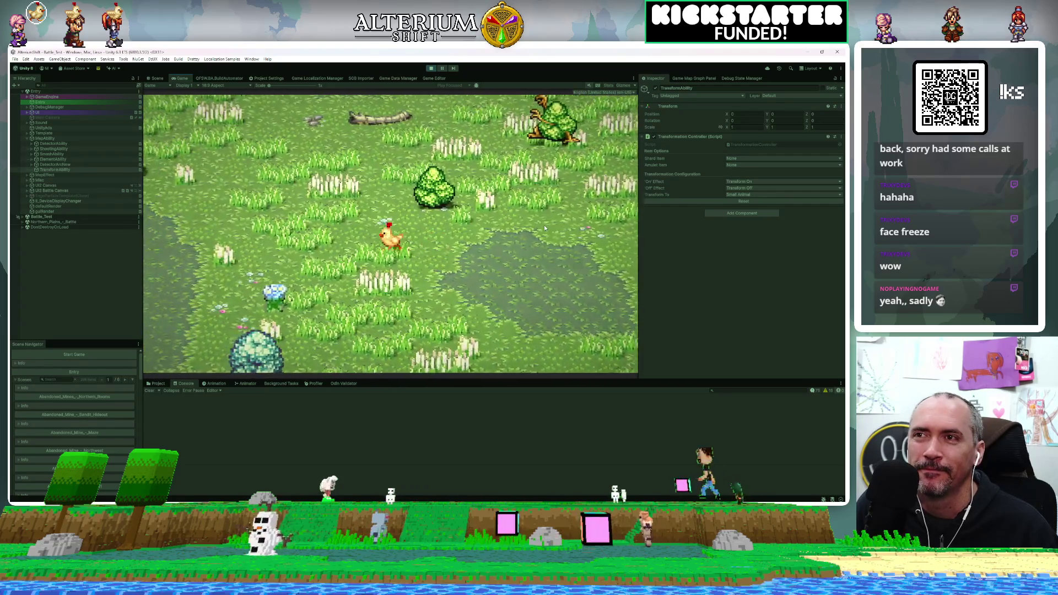
key("Left")
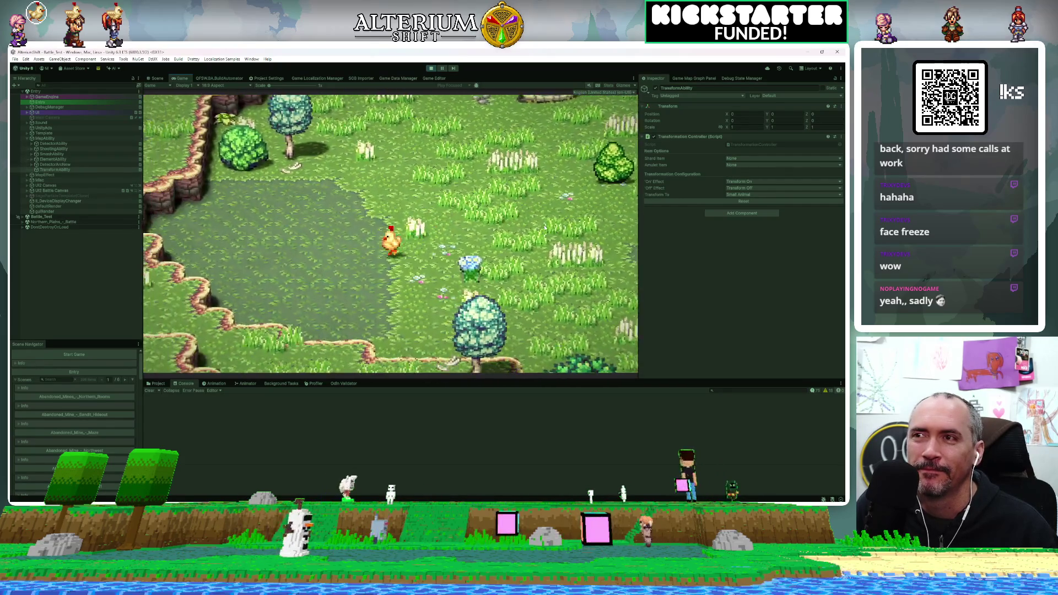
key("Up")
key("Left")
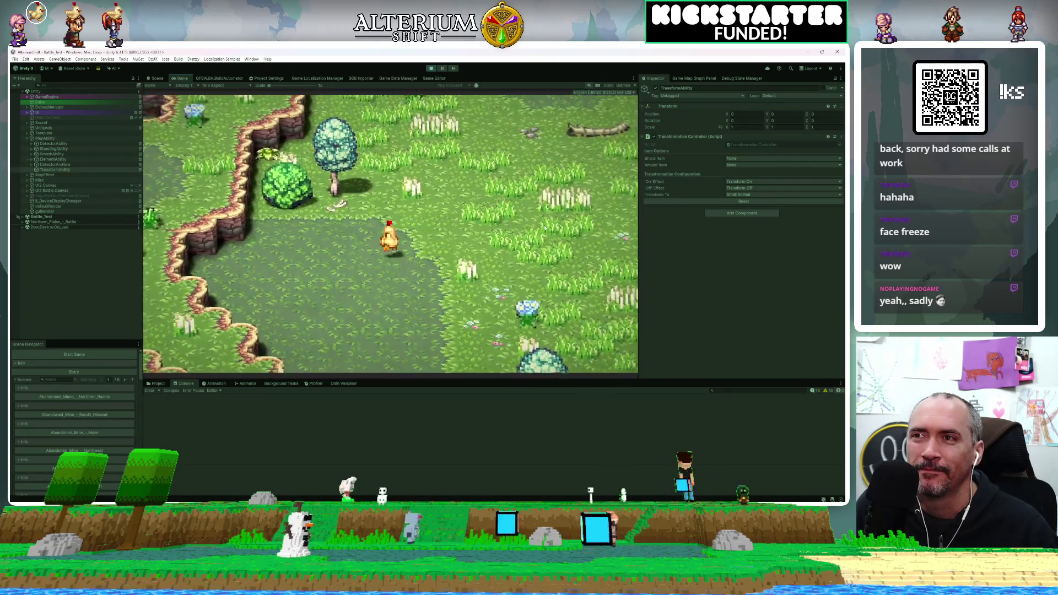
key("Up")
key("Right")
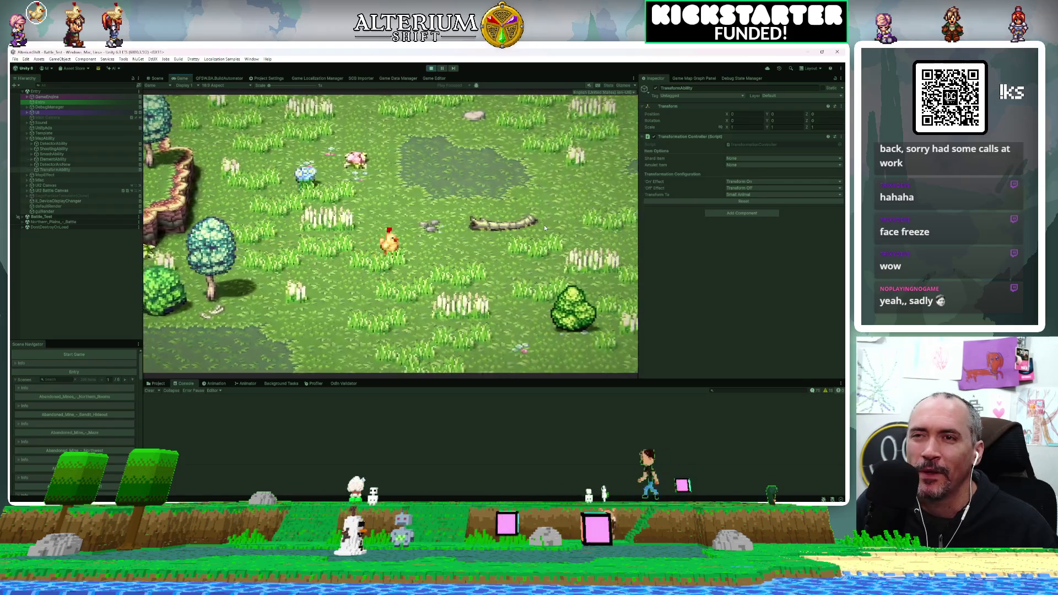
Walk the chicken right toward the boars, then up and left away from them
key("Right")
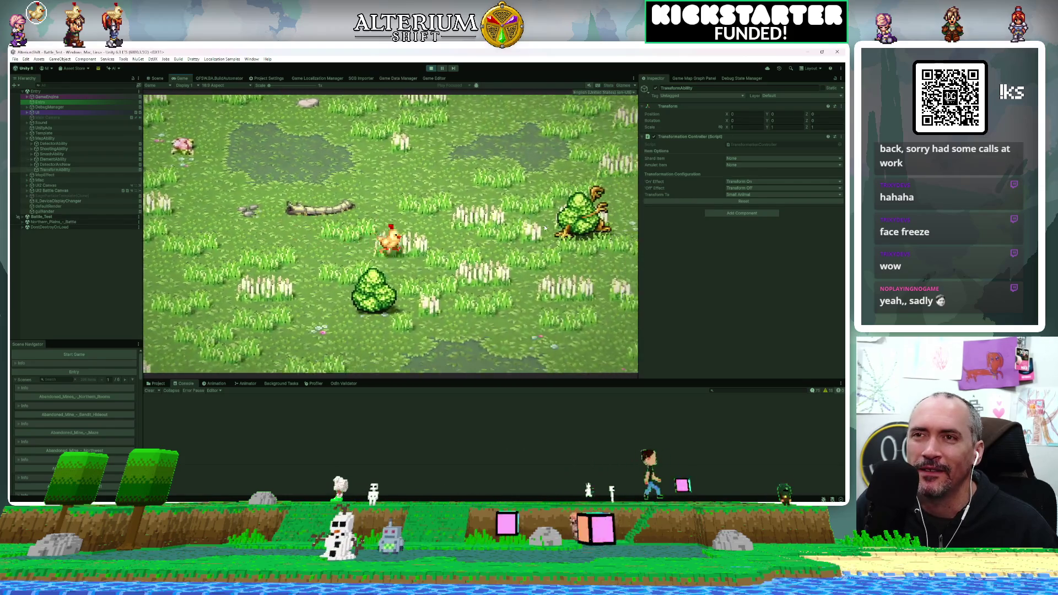
key("Right")
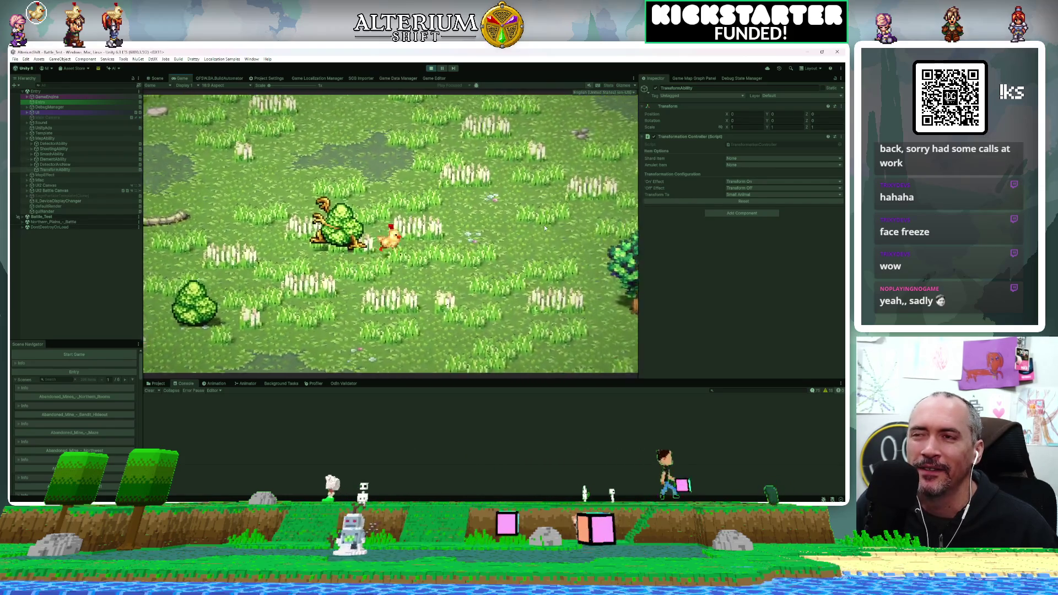
key("Up")
key("Right")
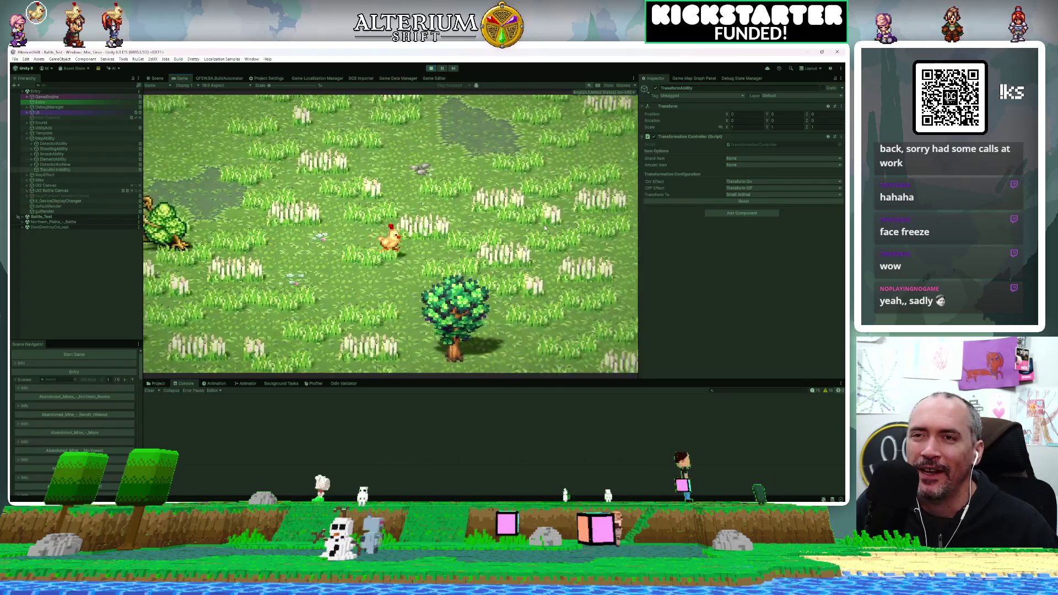
key("Right")
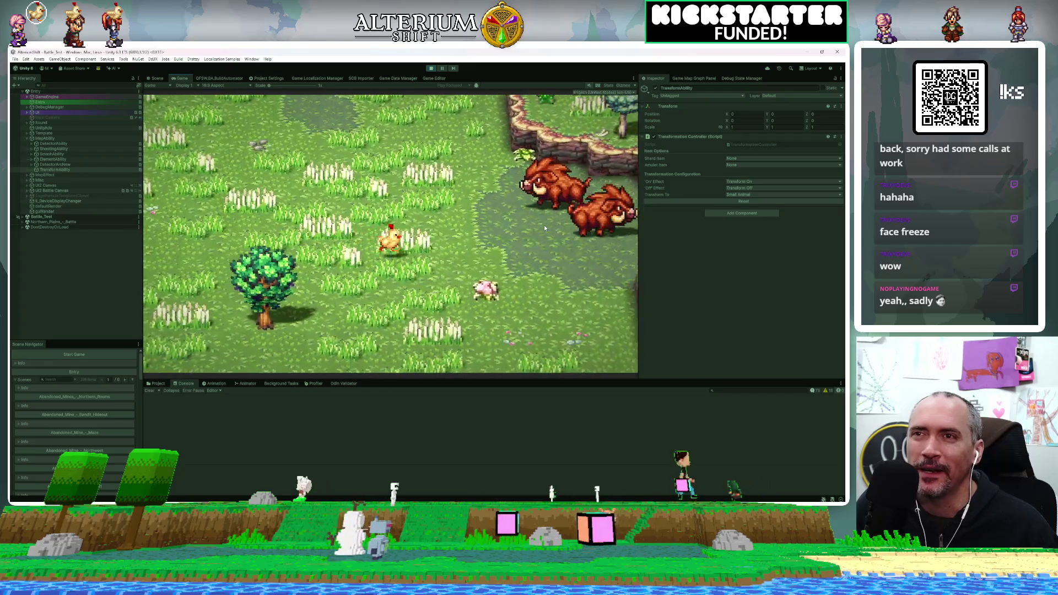
key("Right")
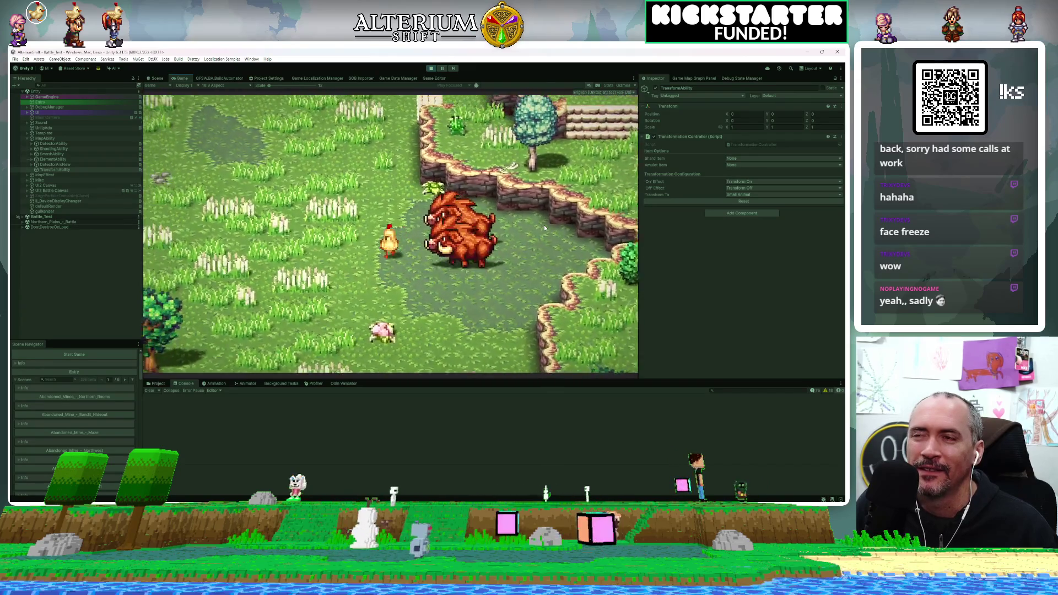
key("Up")
key("Left")
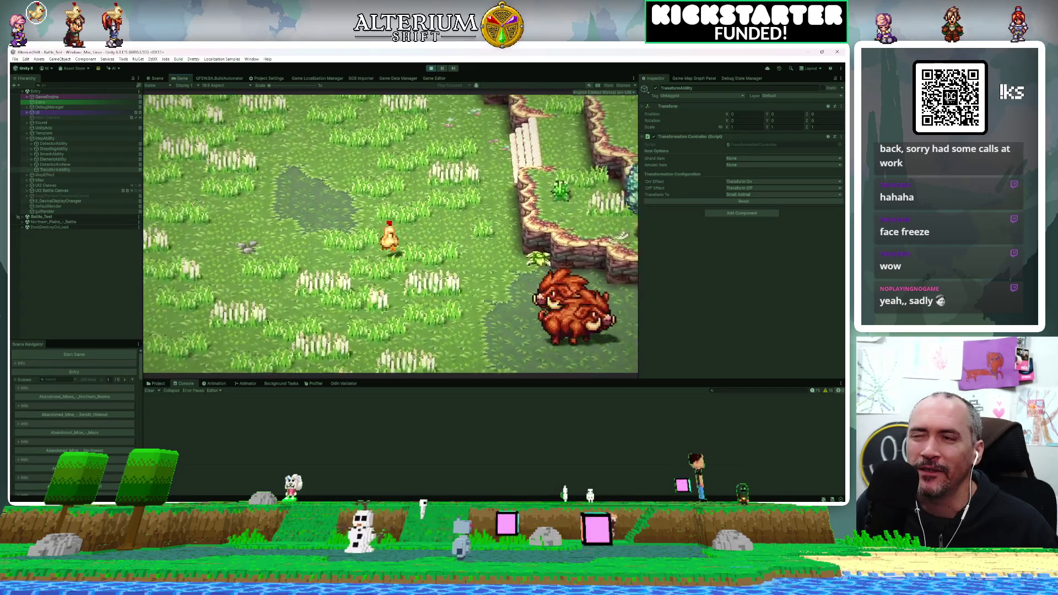
key("Left")
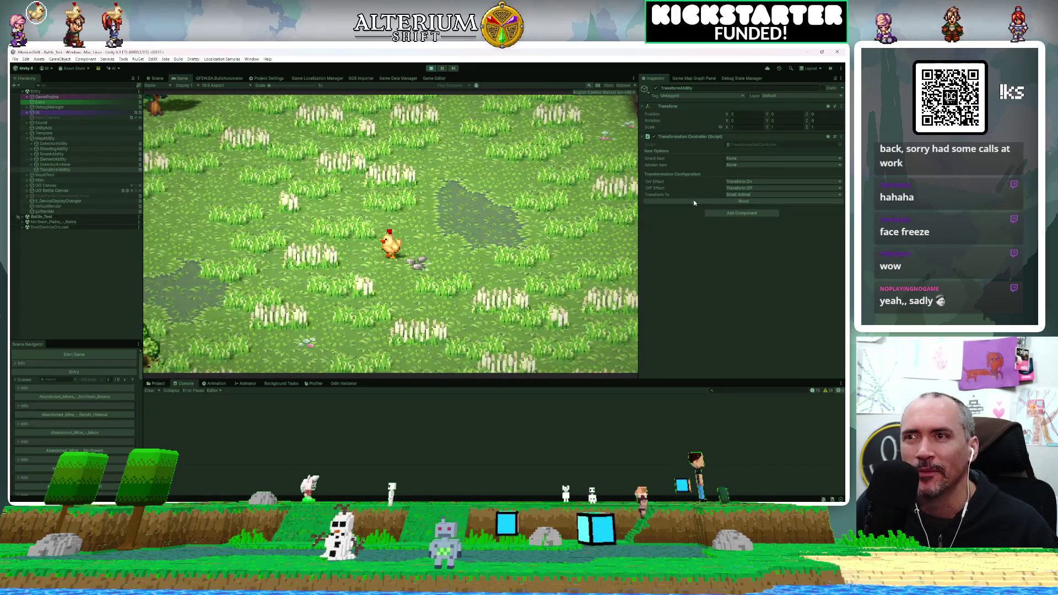
Revert the chicken to the party and run it left, down and right
left_click(693, 202)
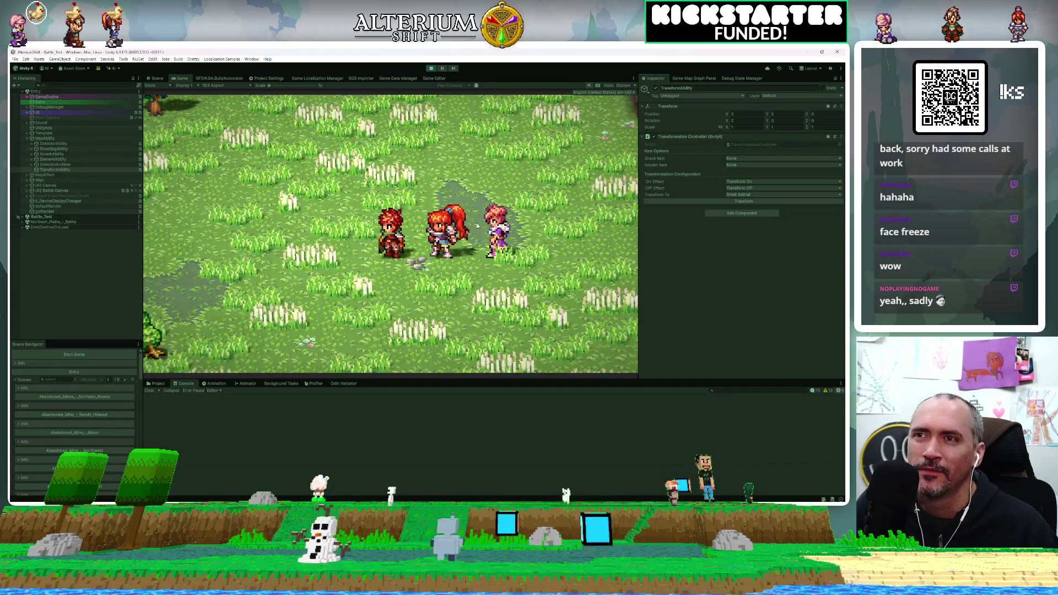
key("Left")
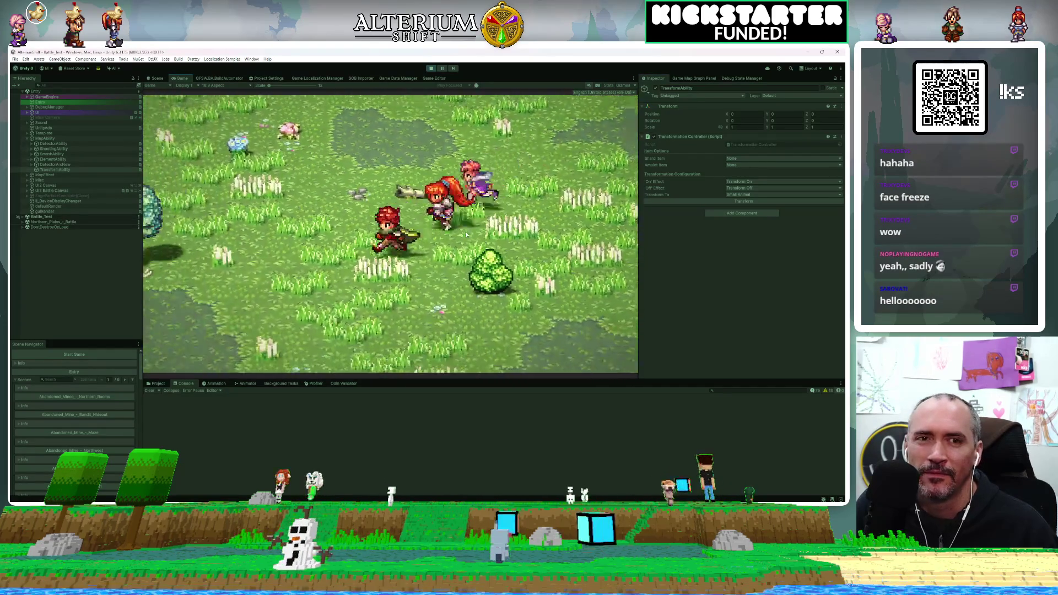
key("Down")
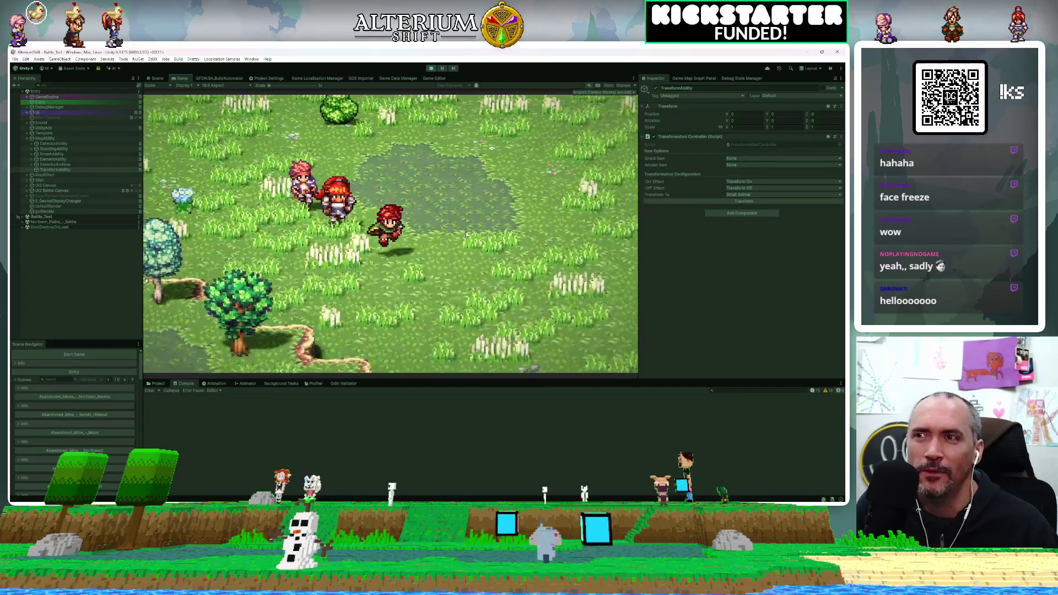
key("Right")
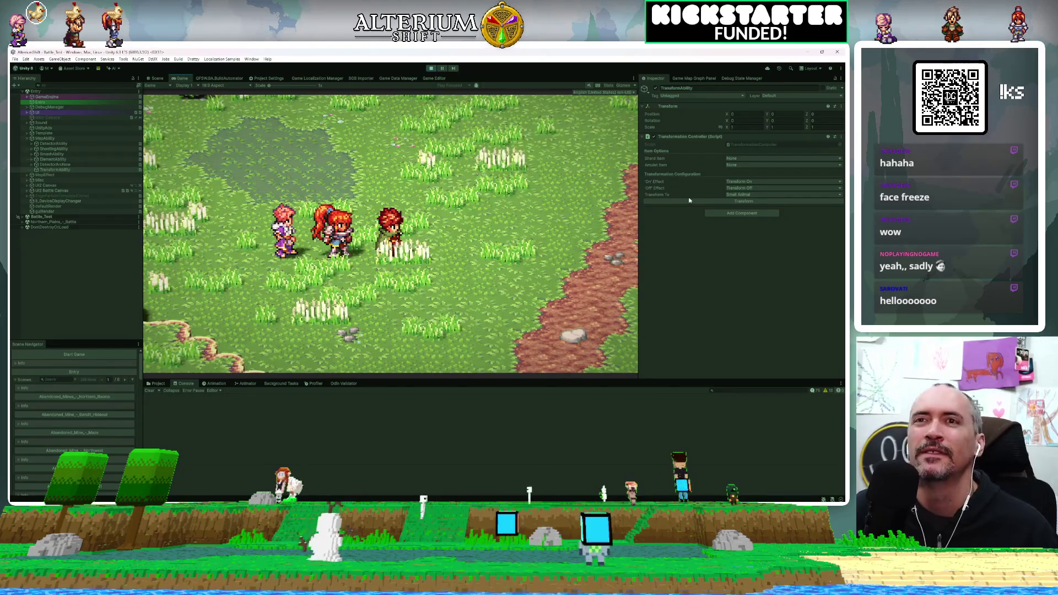
Transform the party back into the chicken and walk it down-right, then left
left_click(689, 201)
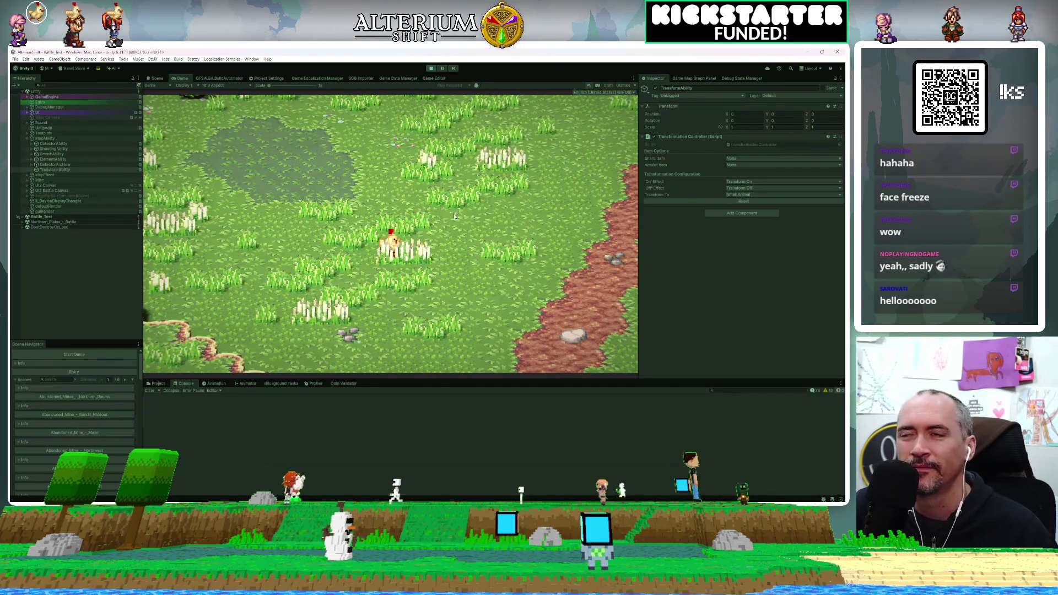
key("Right")
key("Down")
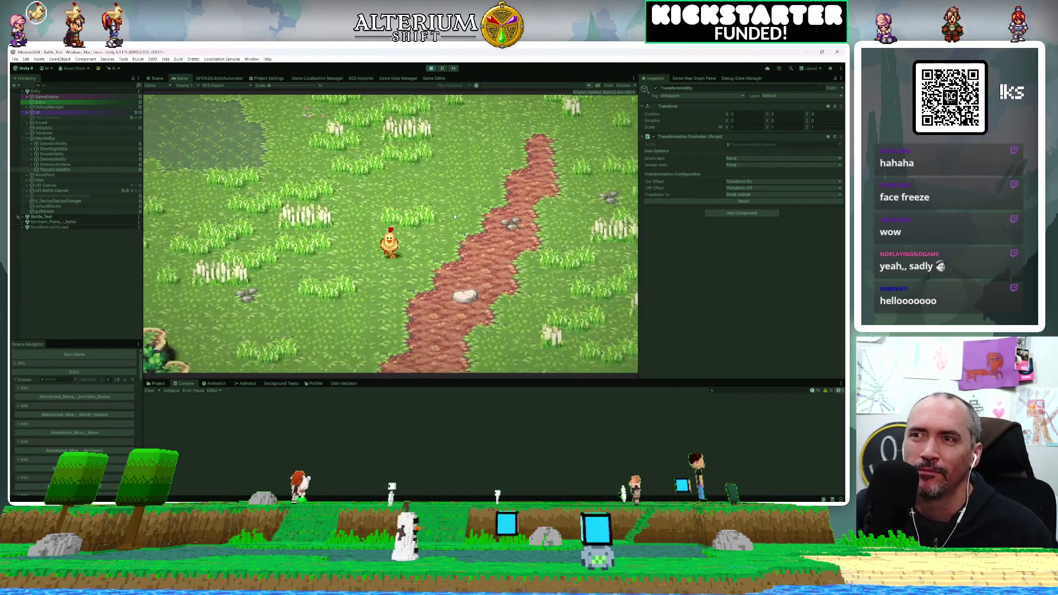
key("Left")
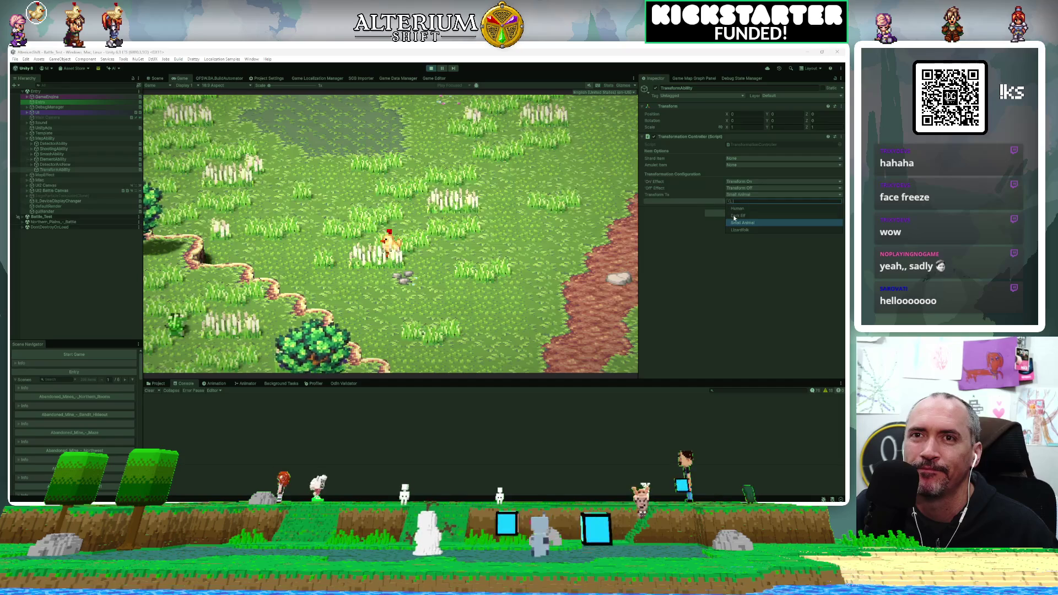
Revert the chicken and walk the character right, left toward the cliff, then back right
left_click(724, 202)
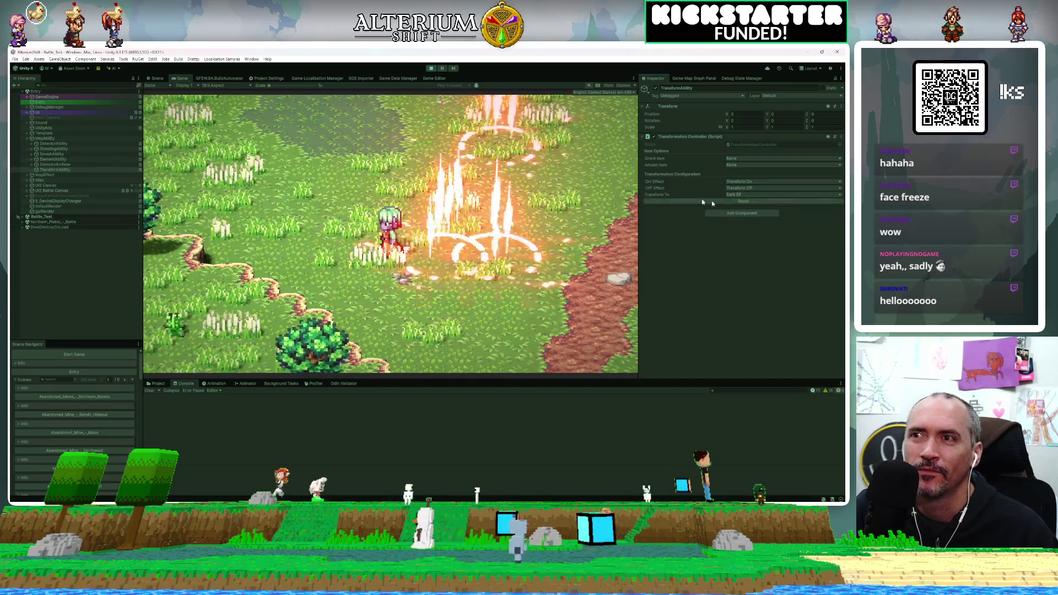
key("Right")
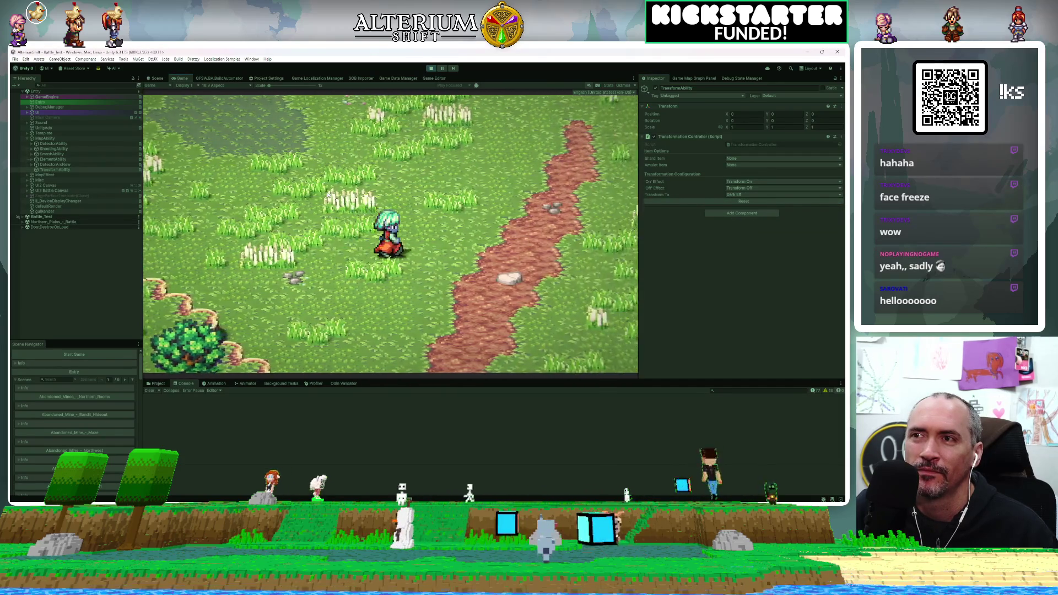
key("Right")
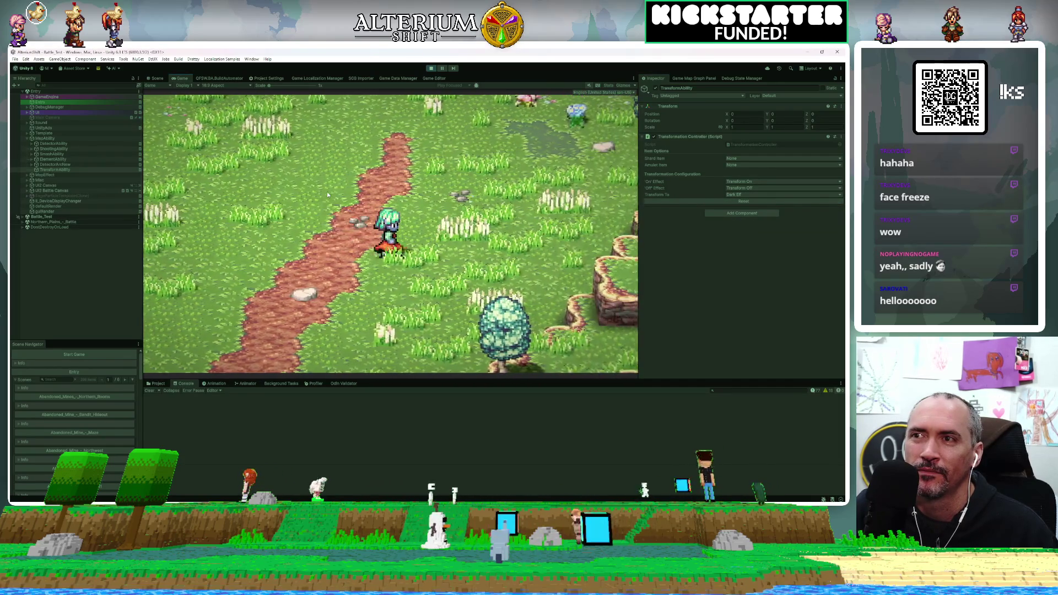
key("Left")
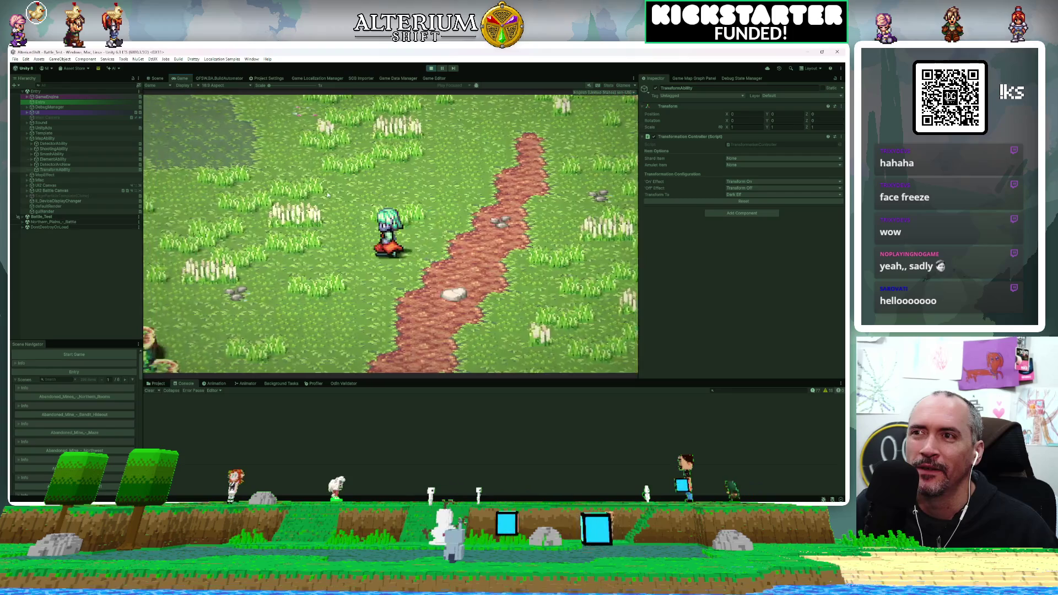
key("Left")
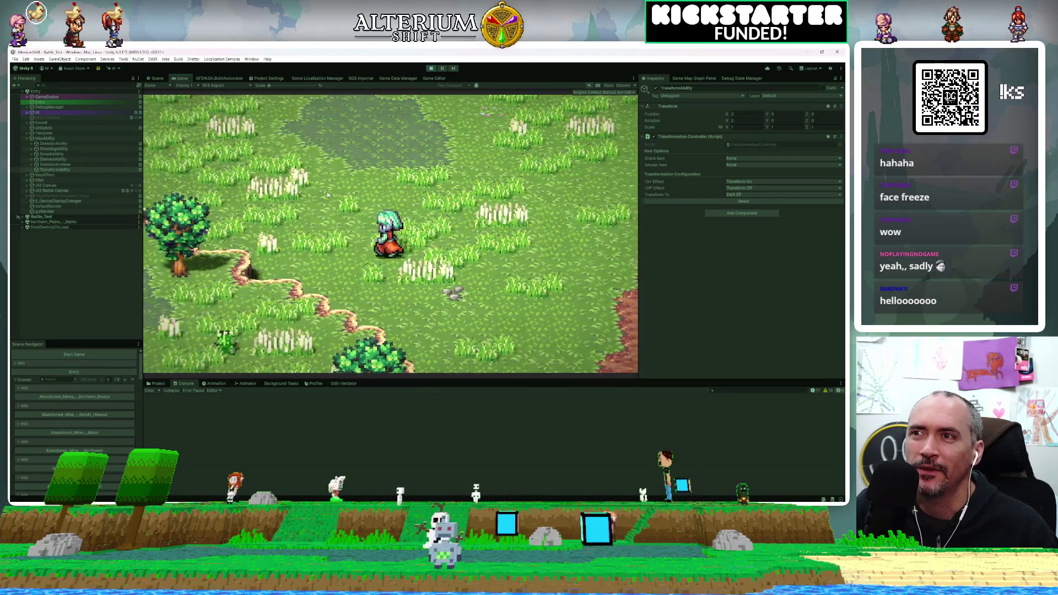
key("Up")
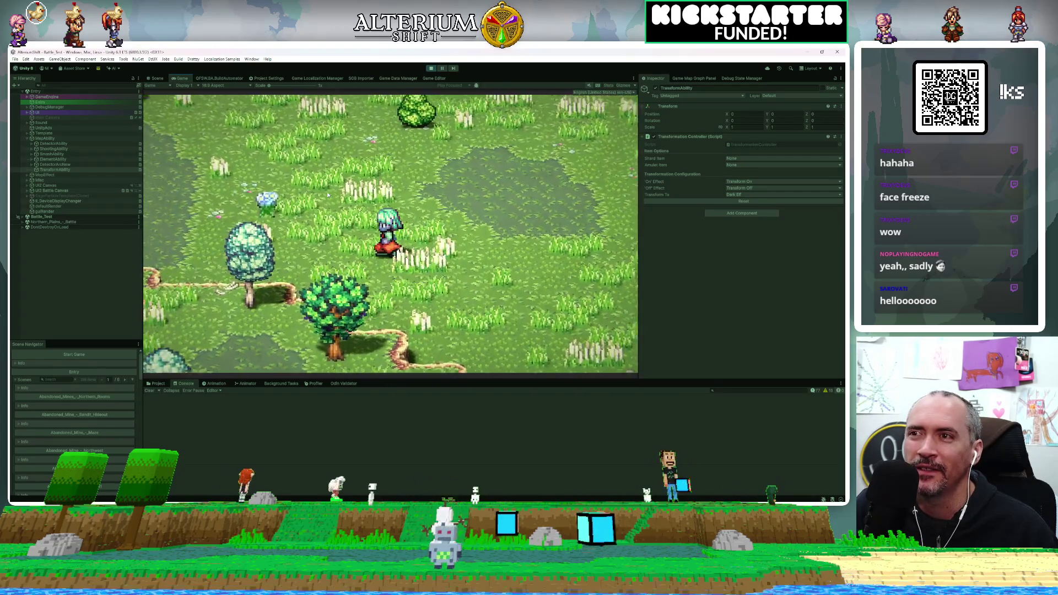
key("Left")
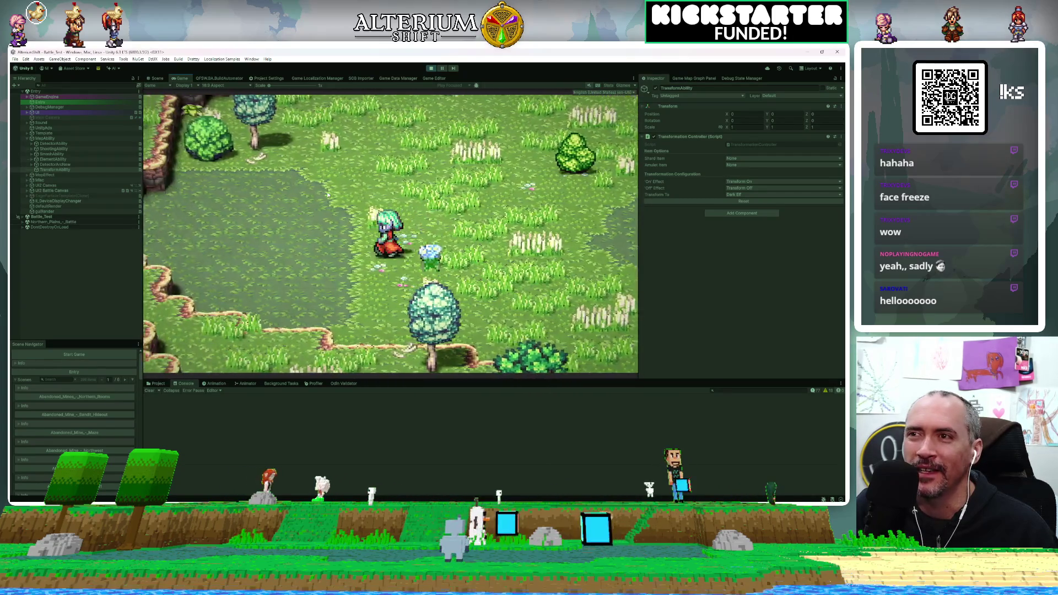
key("Left")
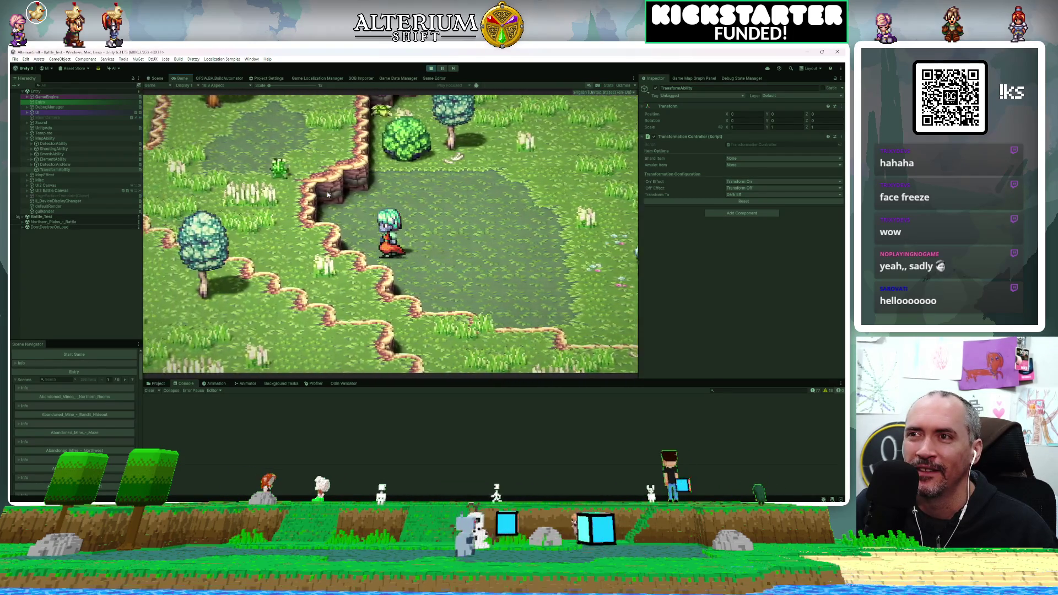
key("Right")
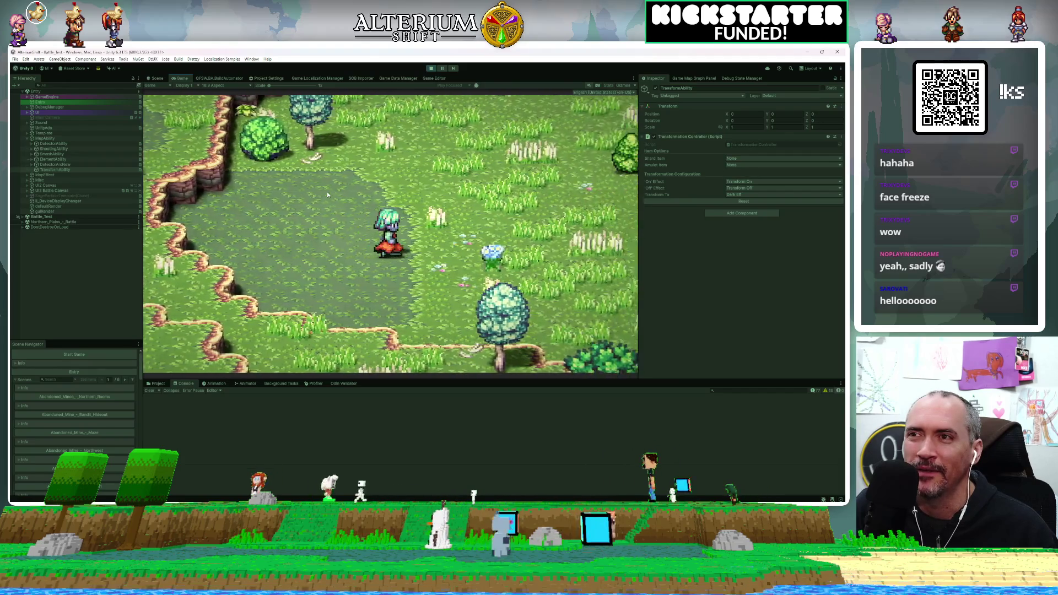
key("Right")
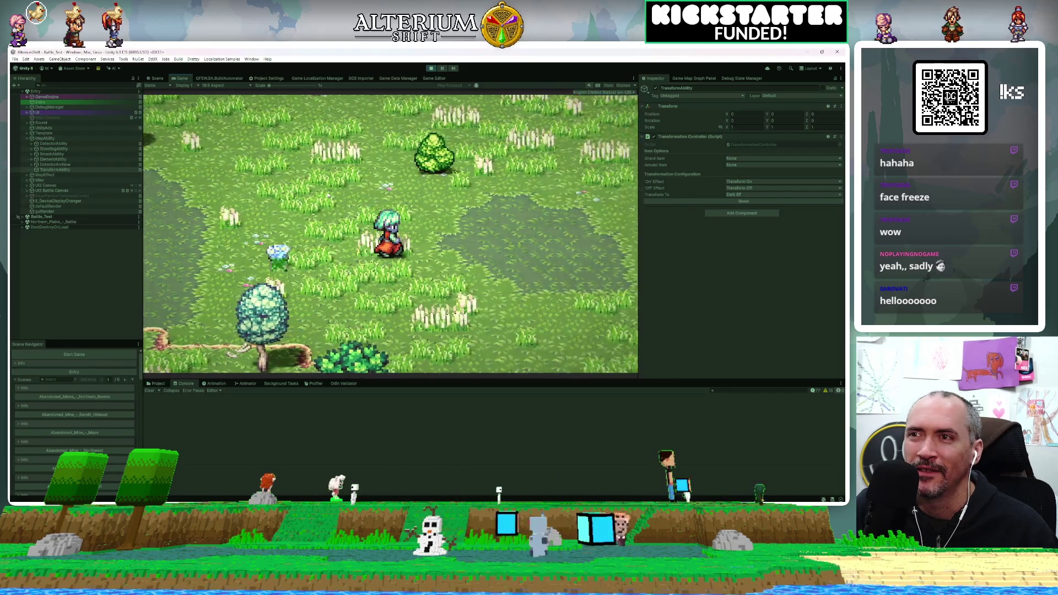
key("Right")
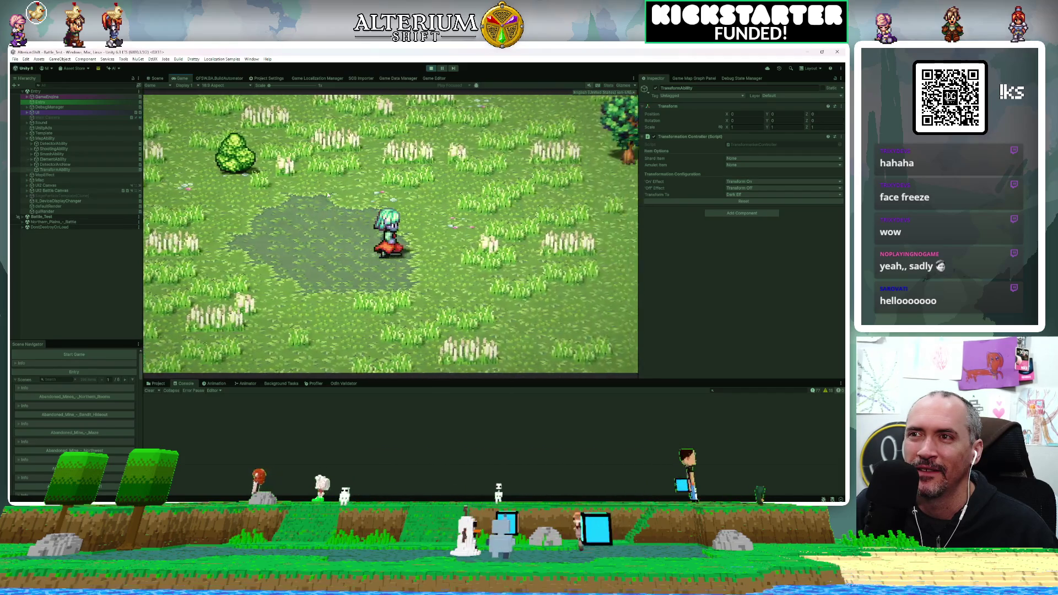
Walk left and right, show and close the controls help, then revert the Dark Elf form
key("Left")
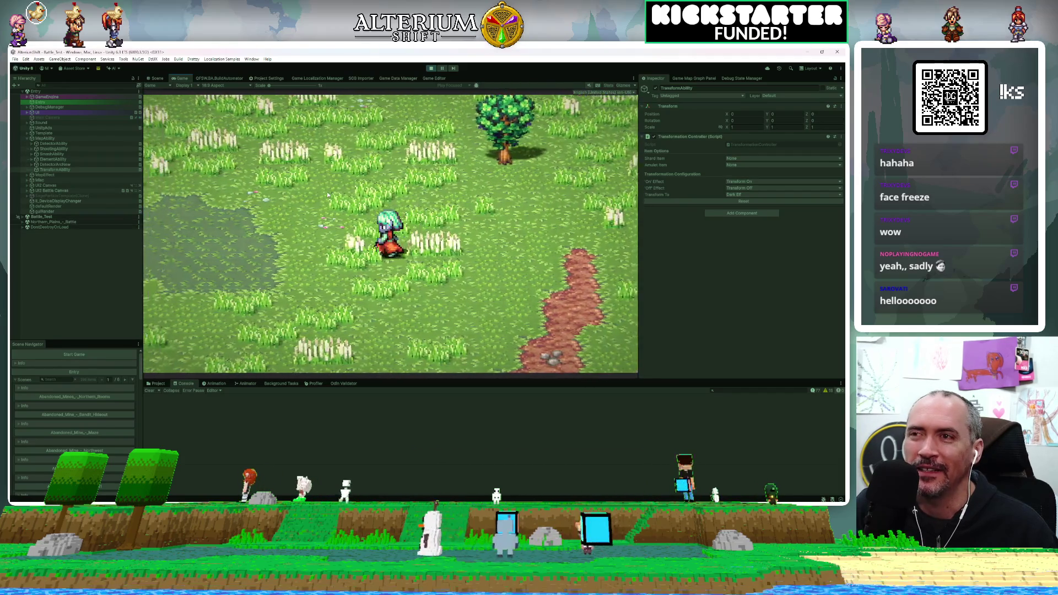
key("Left")
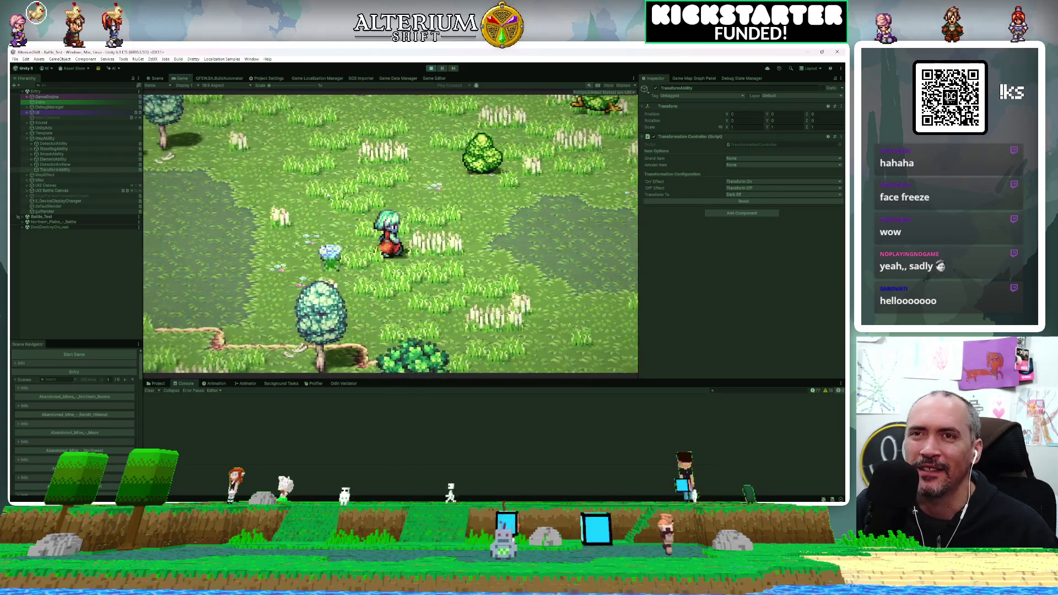
key("Right")
key("Right")
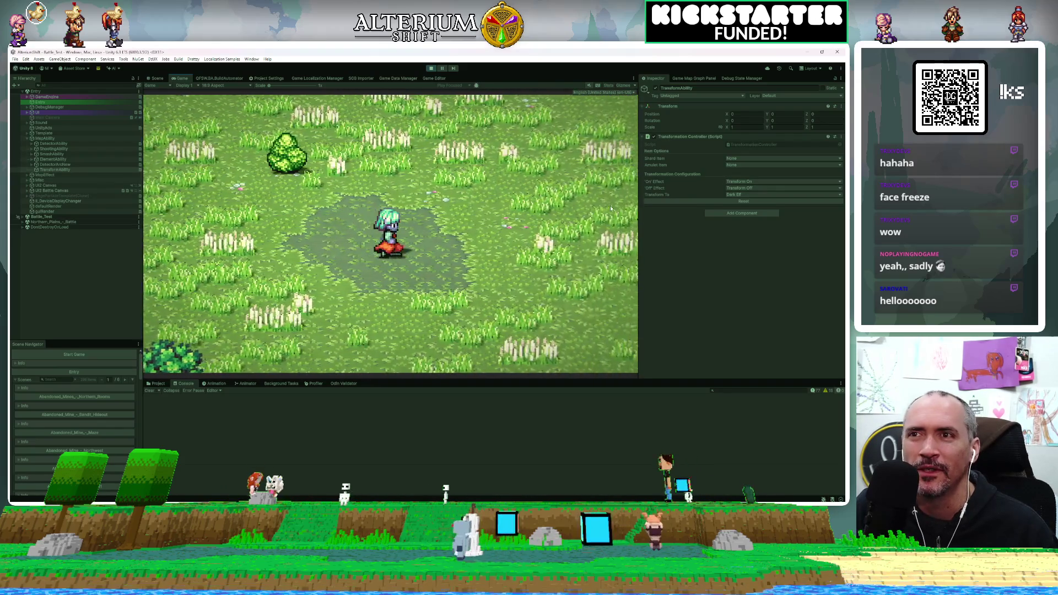
key("Right")
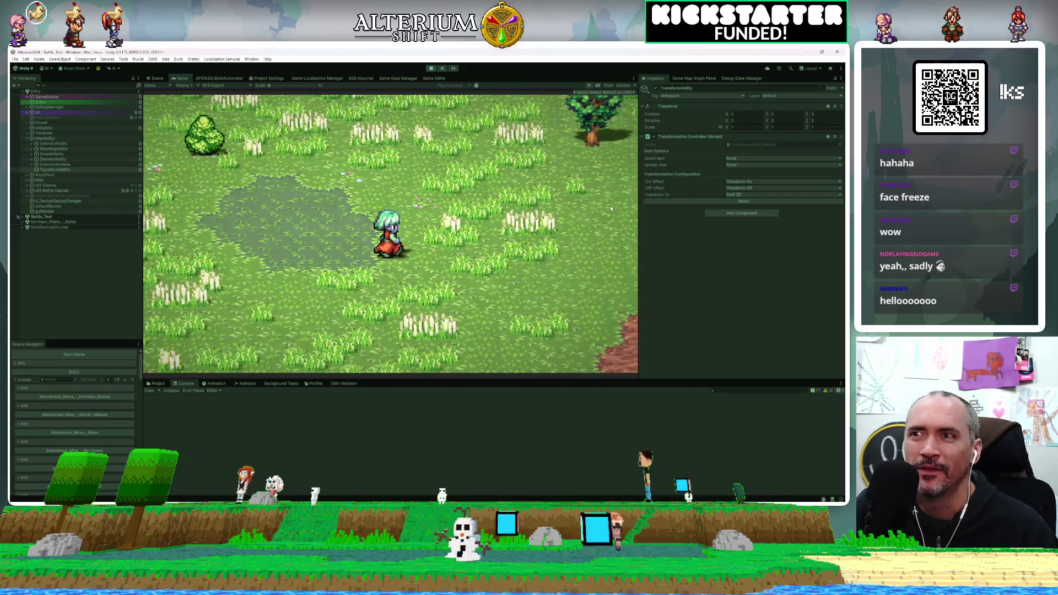
key("Escape")
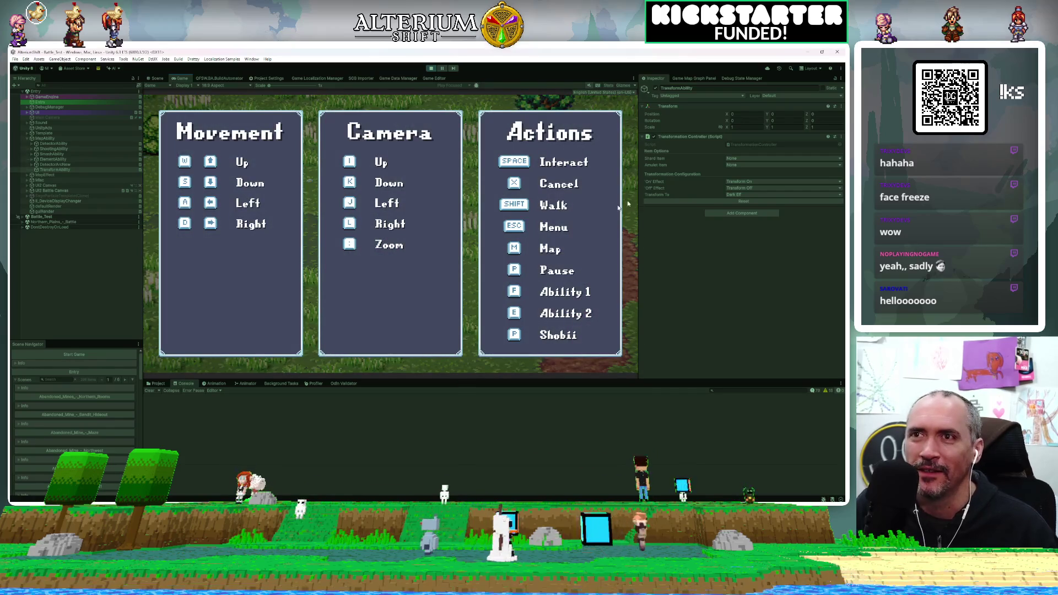
key("Escape")
key("Right")
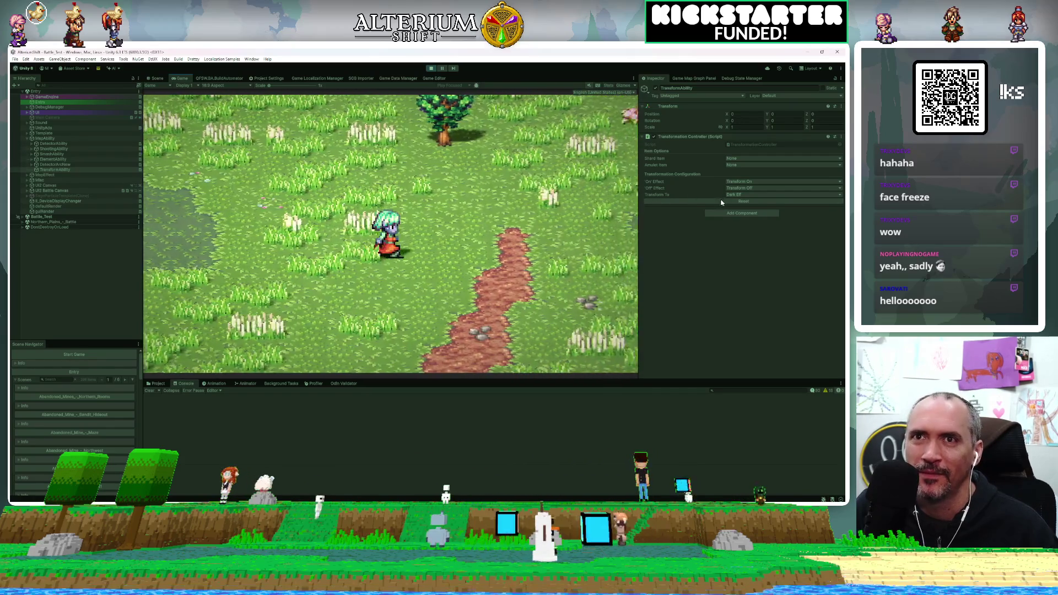
left_click(728, 199)
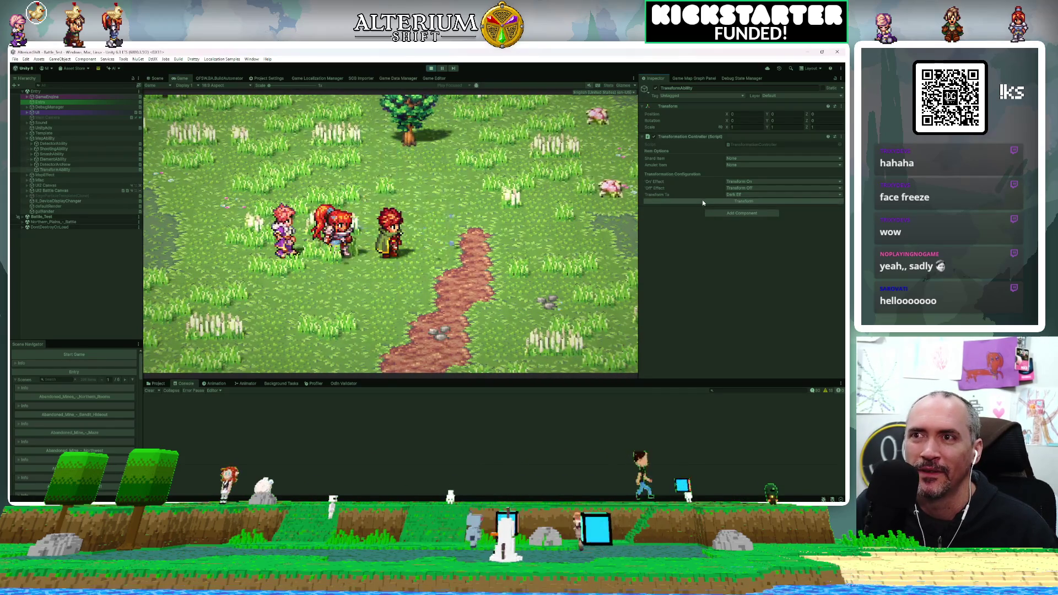
Set Transform To to Human and walk the blonde human girl left, right and north
left_click(740, 195)
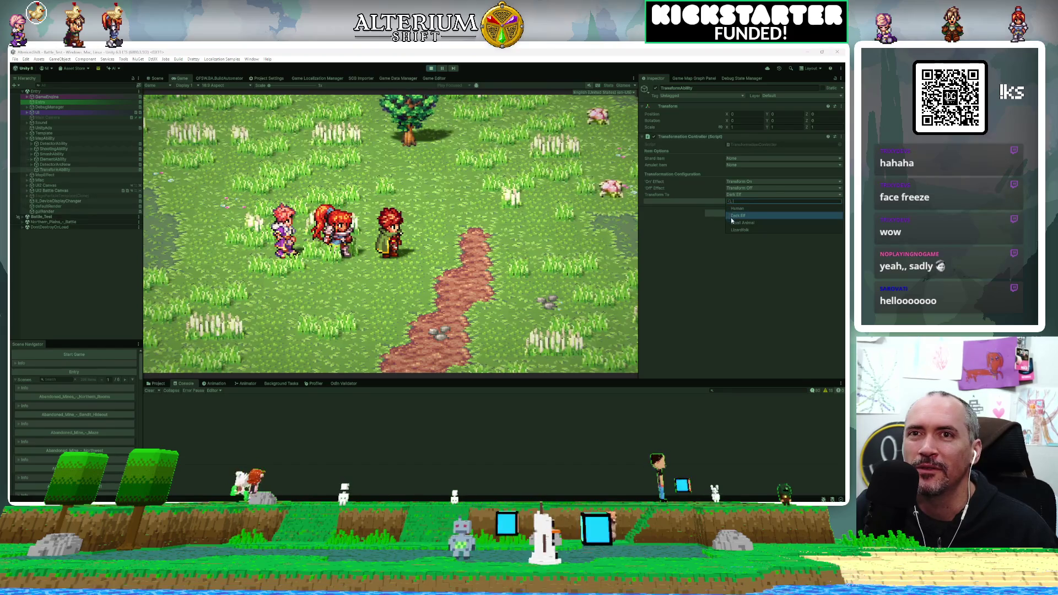
left_click(737, 209)
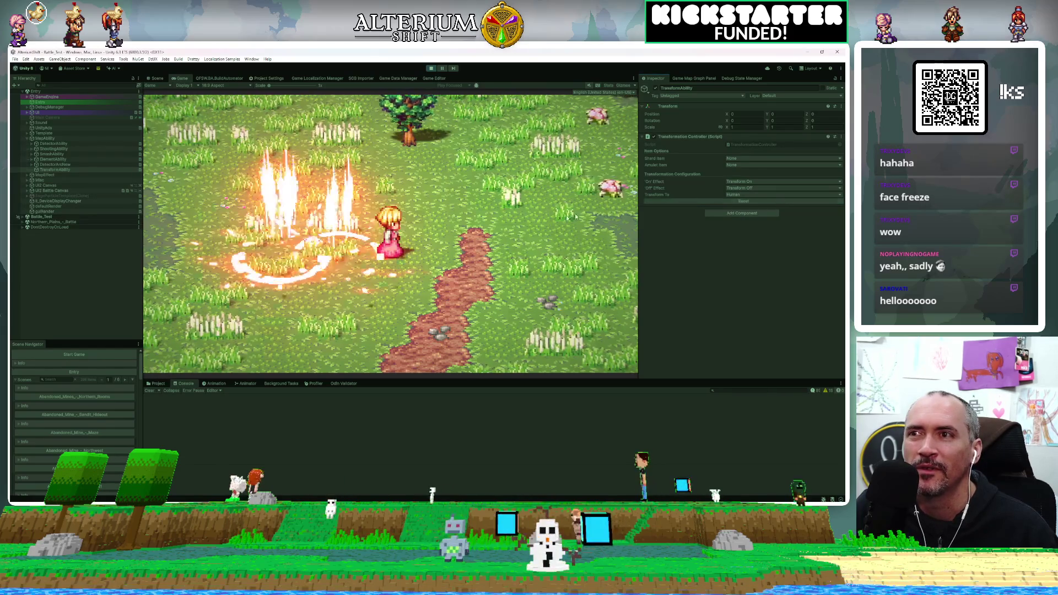
key("Left")
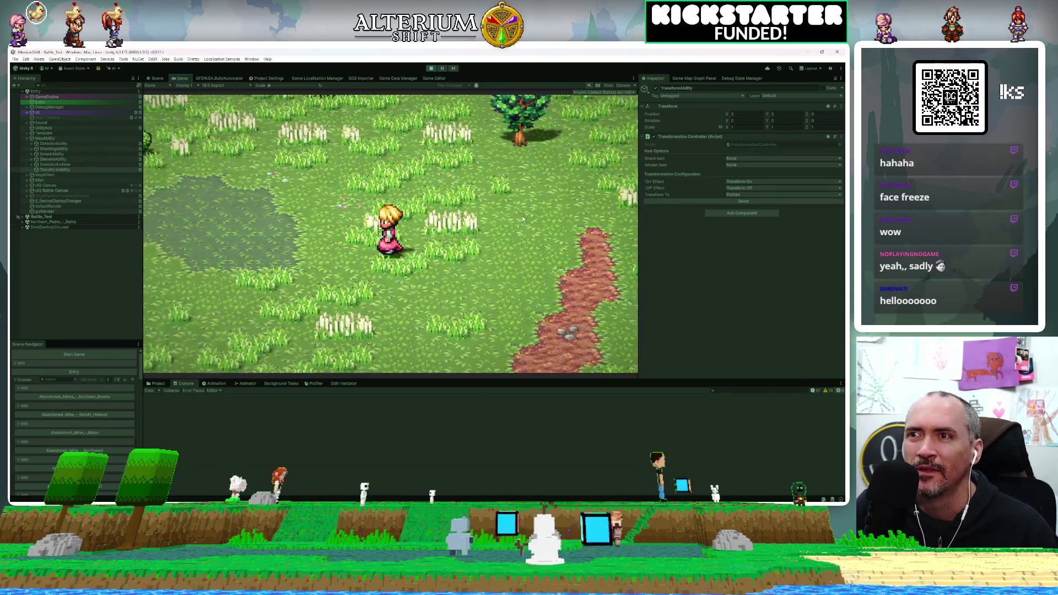
key("Left")
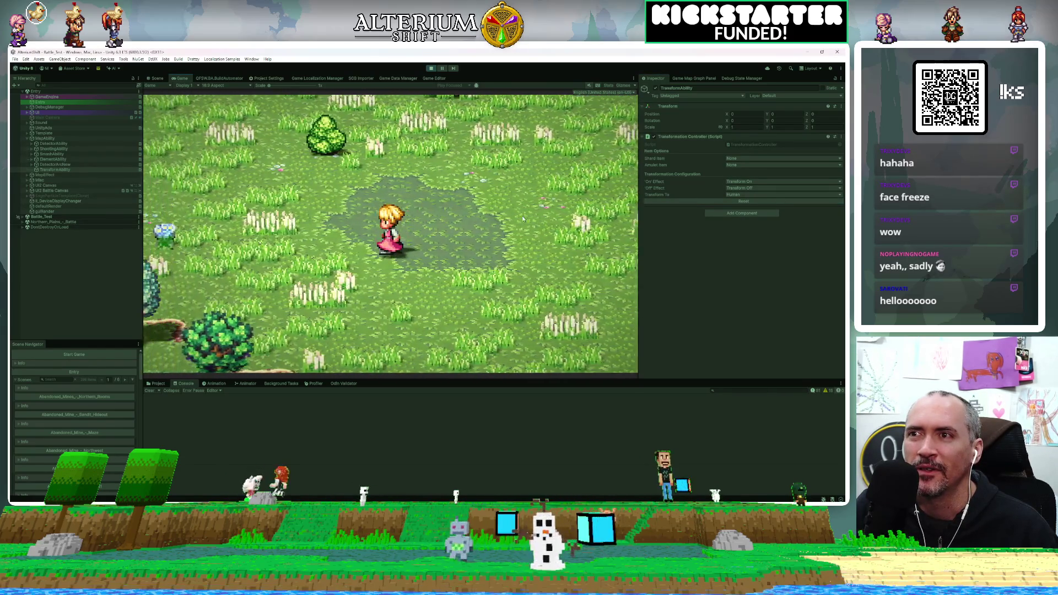
key("Left")
key("Left")
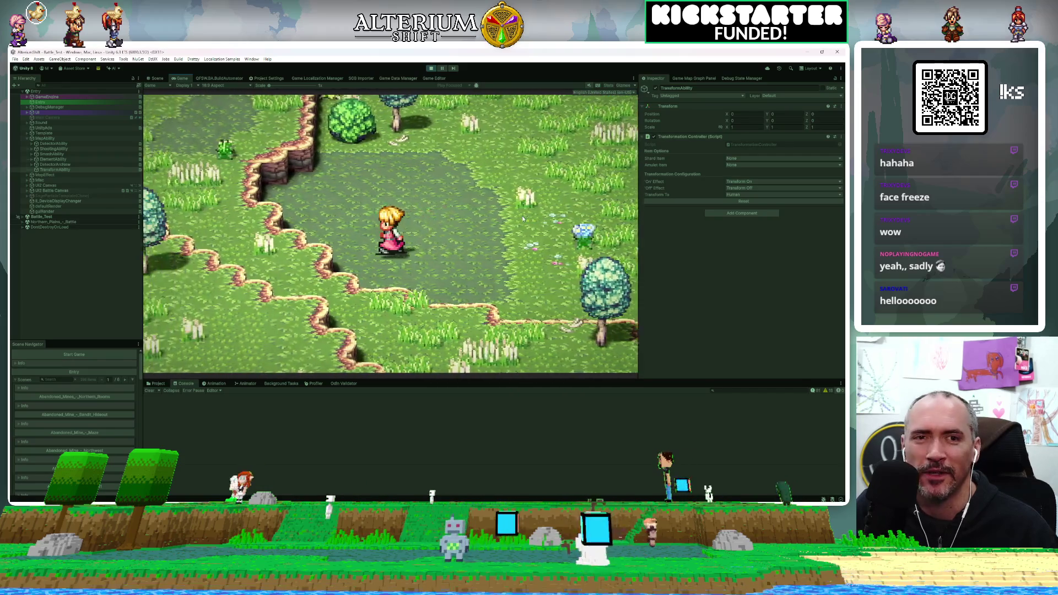
key("Right")
key("Up")
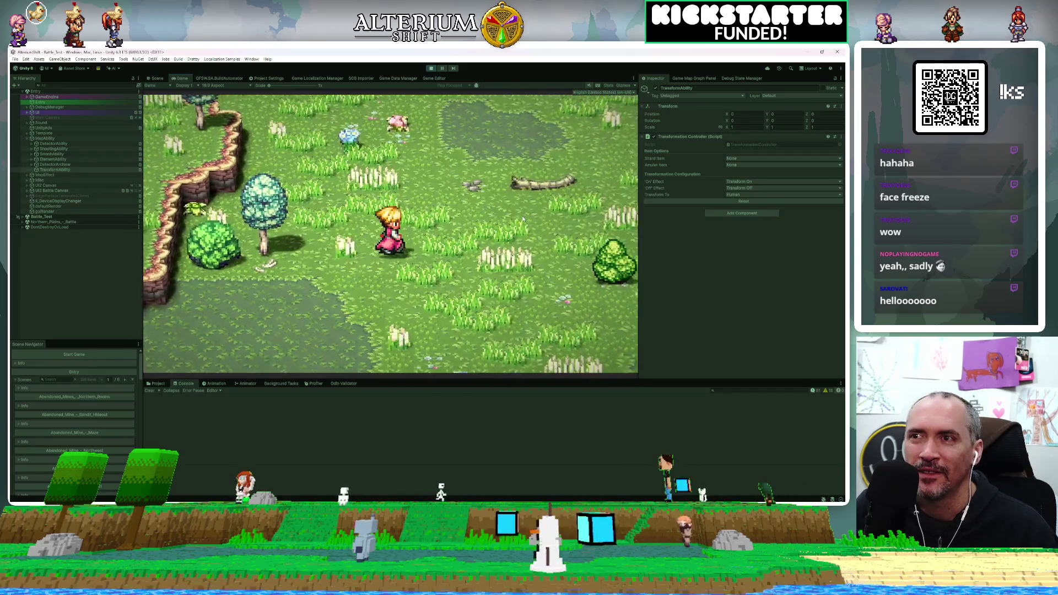
key("Right")
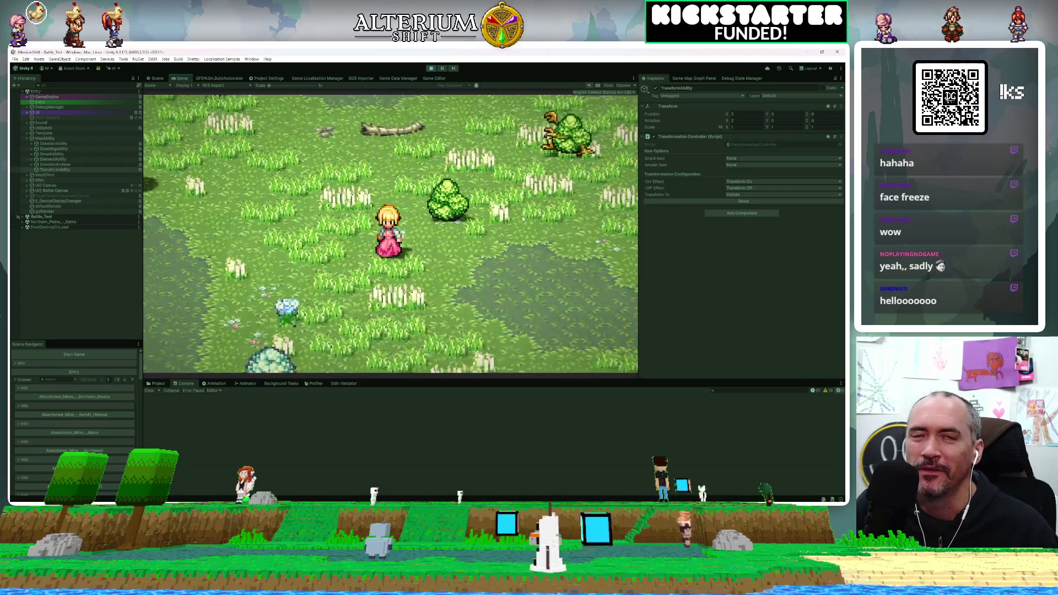
Reset and reapply Human, walk the blue-haired man around, then revert to the party
left_click(726, 201)
left_click(729, 200)
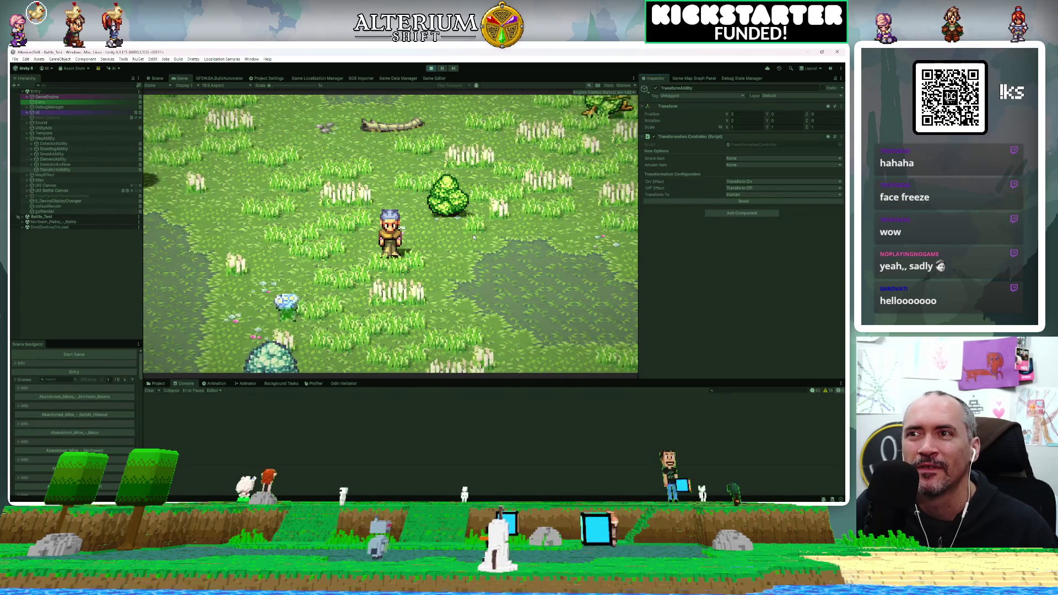
key("Right")
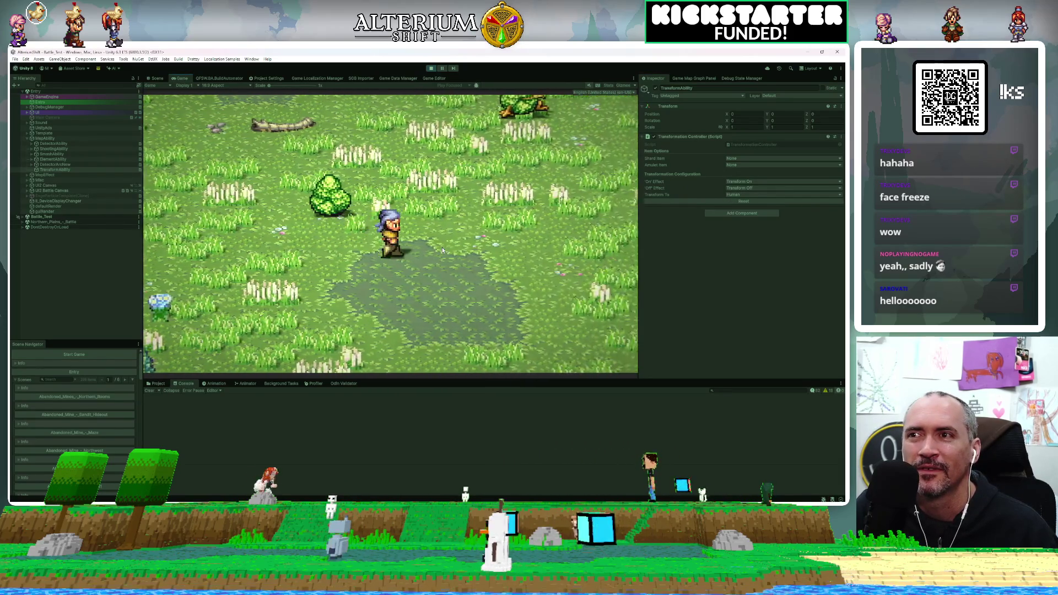
key("Down")
key("Left")
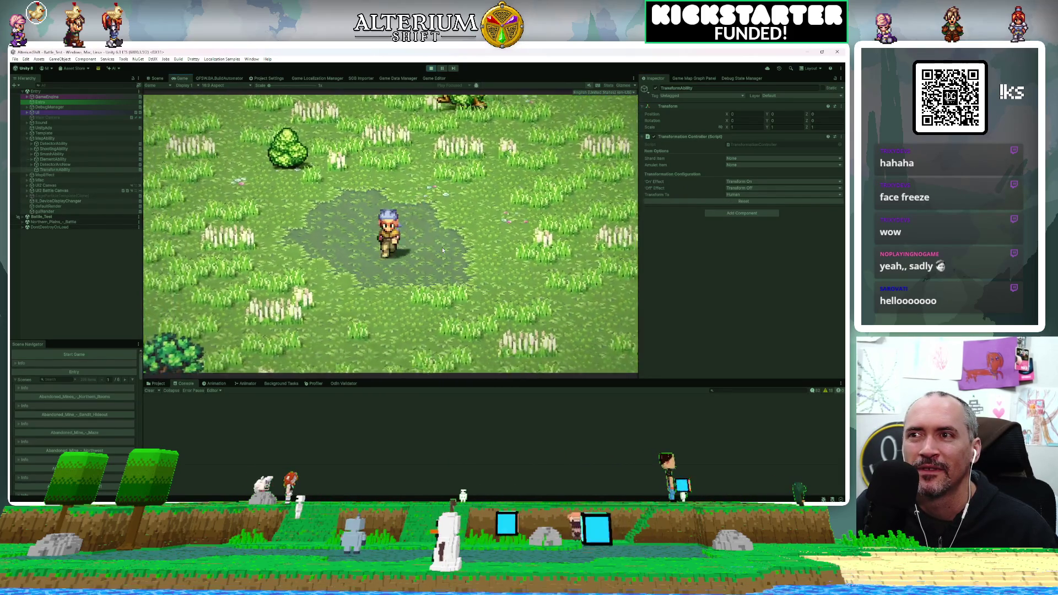
key("Right")
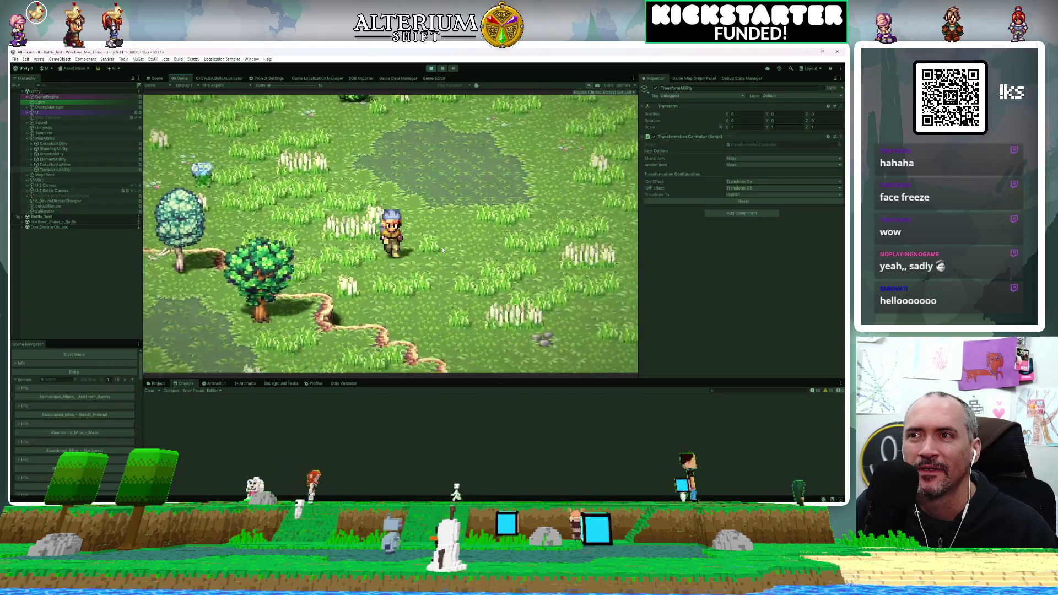
key("Right")
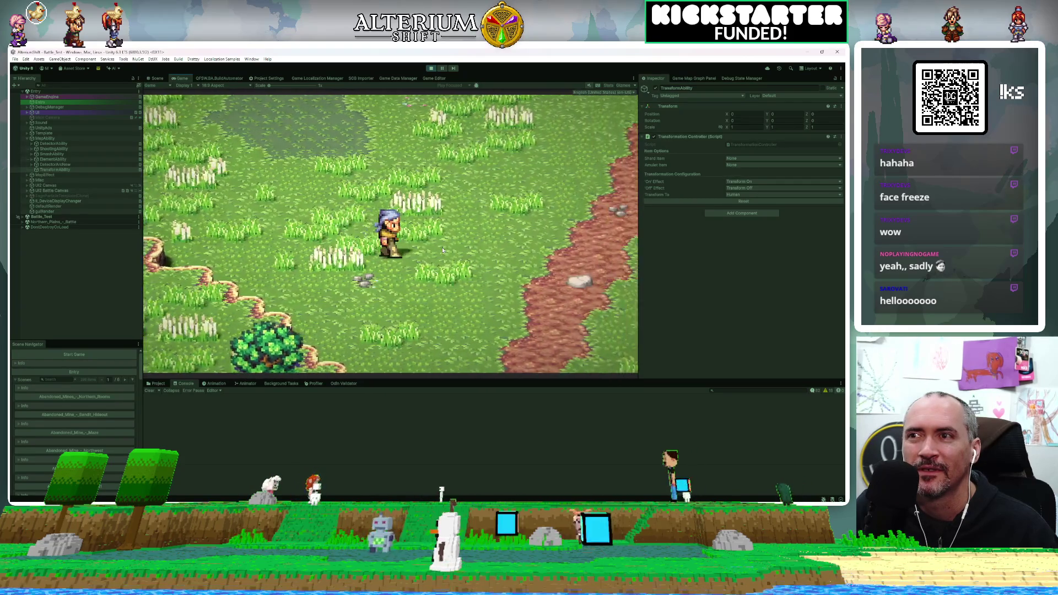
left_click(741, 202)
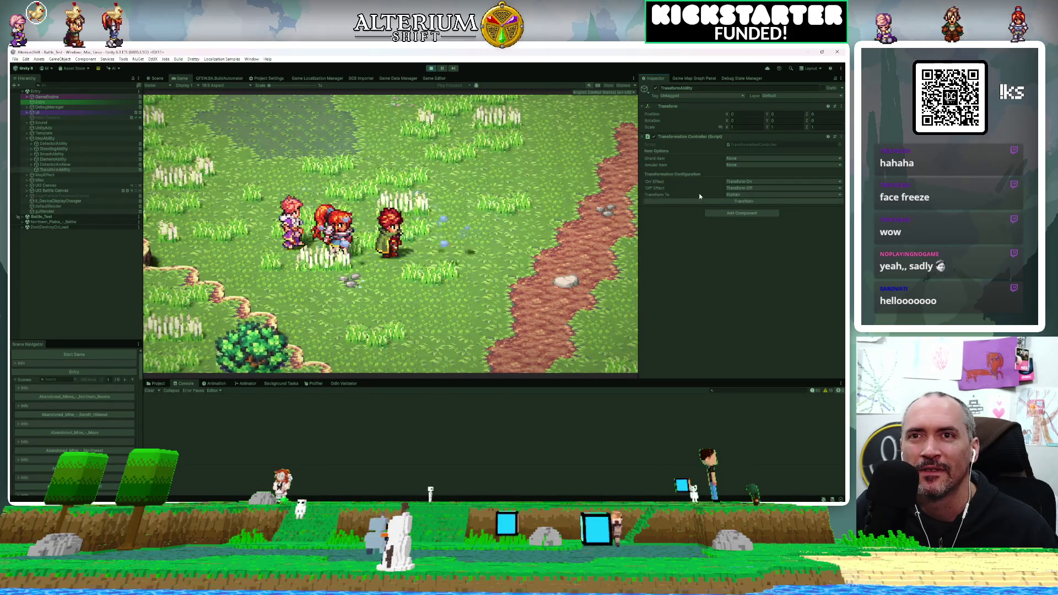
Set Transform To to Lizardfolk and transform the hero
left_click(732, 194)
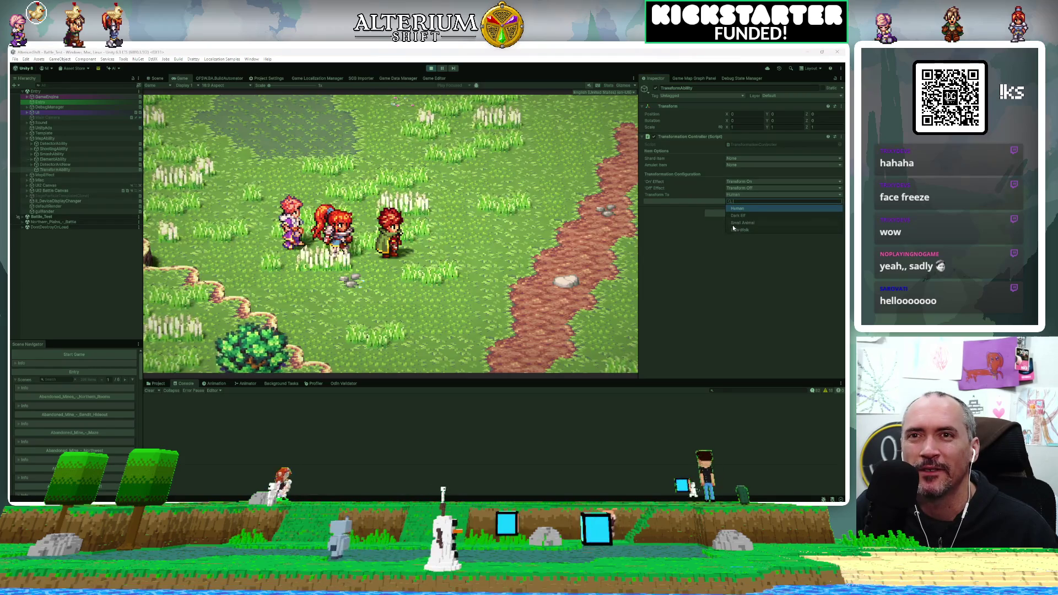
left_click(731, 230)
left_click(716, 201)
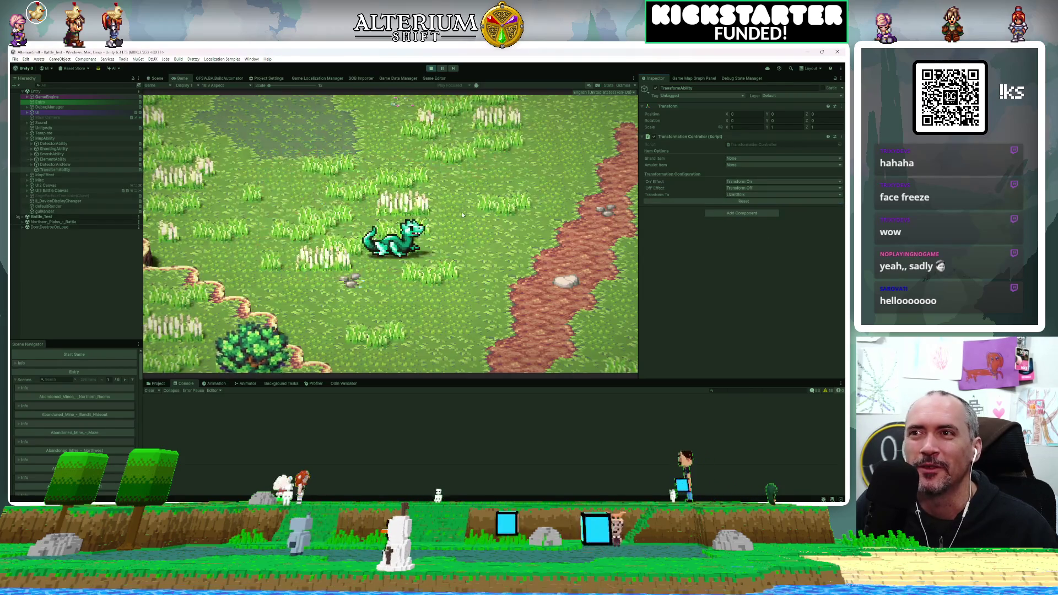
Walk the lizard right, left and up, then stop play mode and switch to Rider
key("Right")
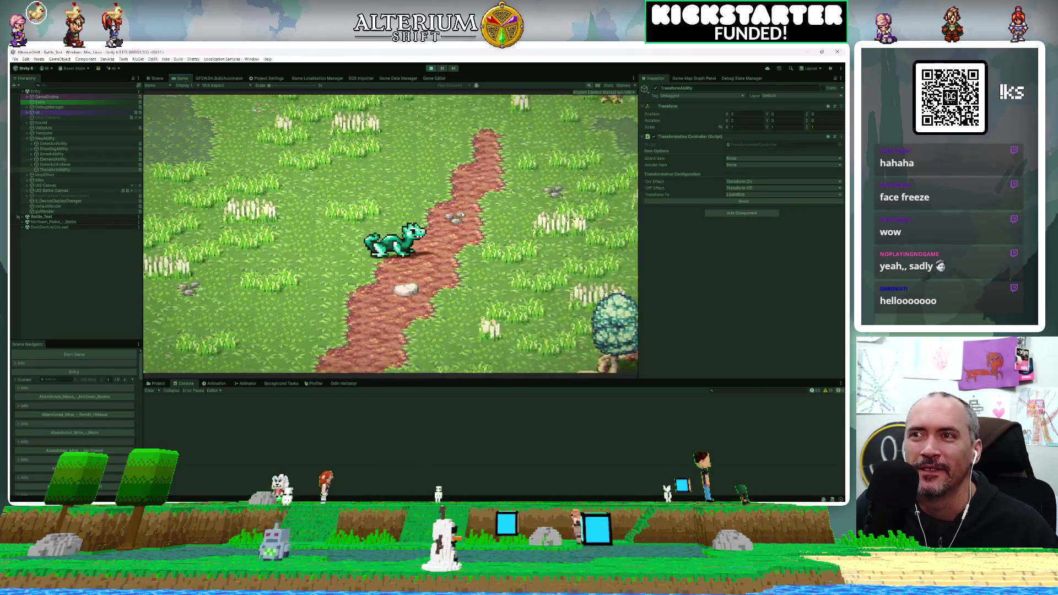
key("Left")
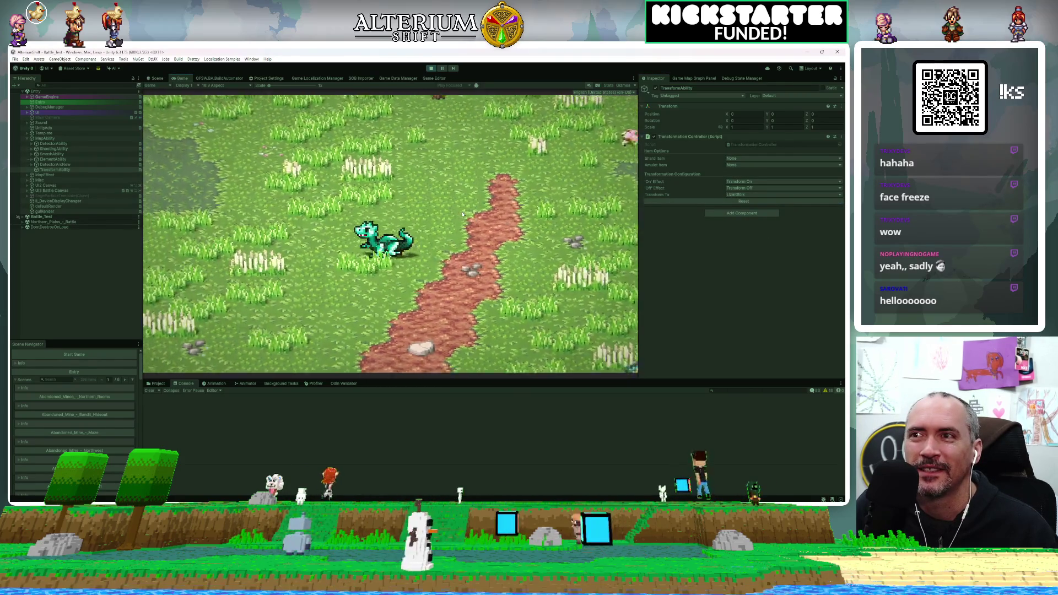
key("Up")
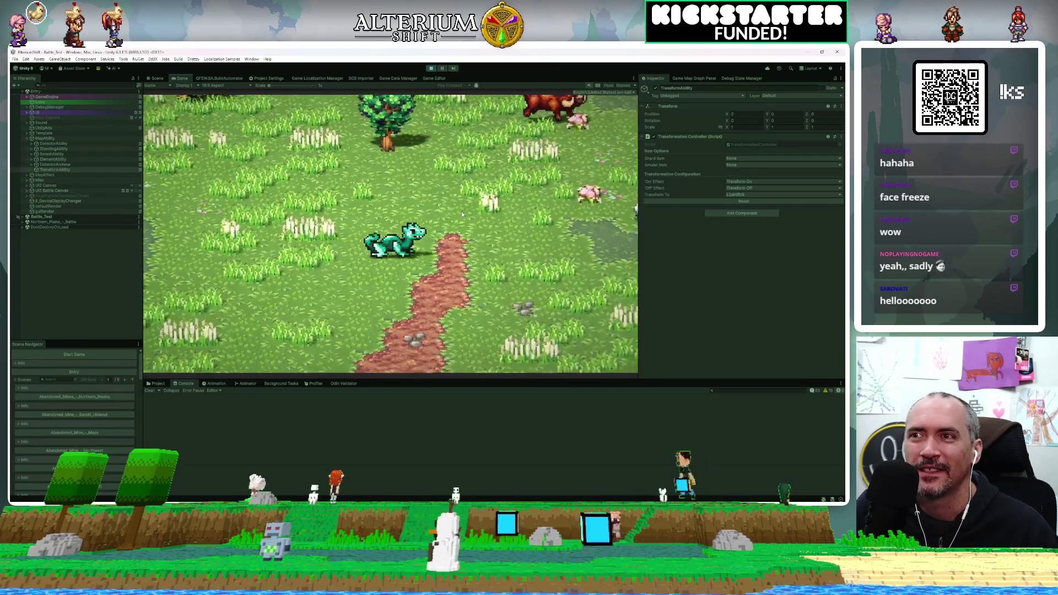
key("Up")
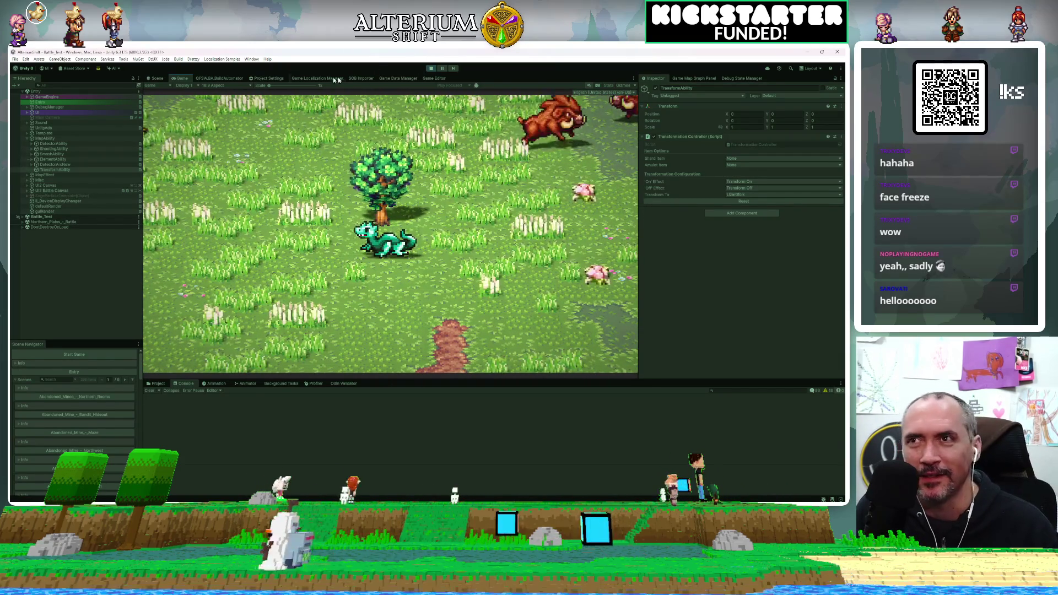
left_click(431, 67)
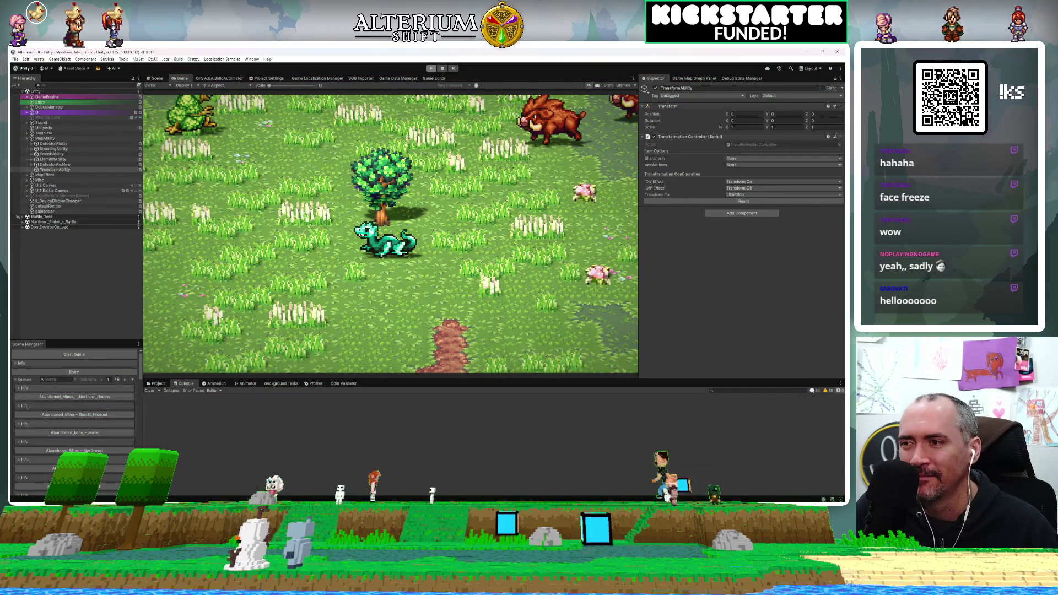
key("alt+Tab")
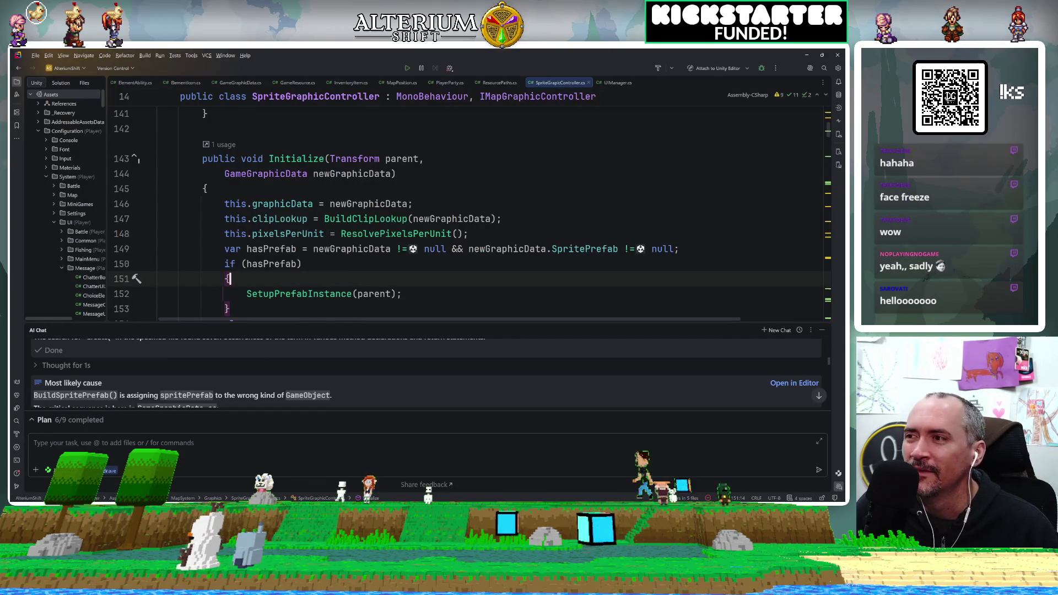
Enlarge the AI Chat panel and read through its answer about the lost sprite prefab reference
left_click_drag(280, 321, 305, 194)
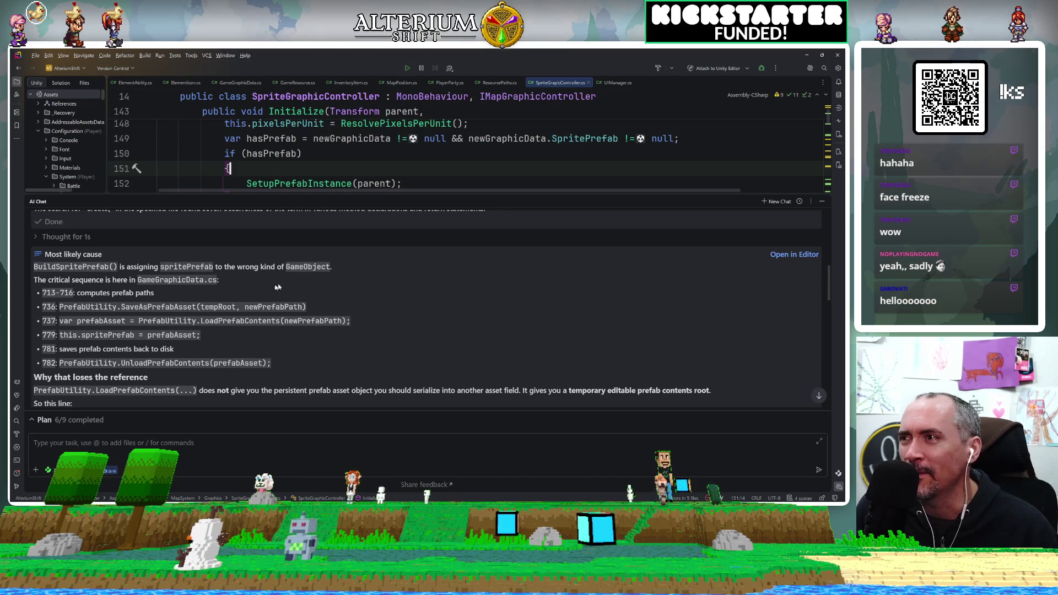
scroll(224, 302, "down", 2)
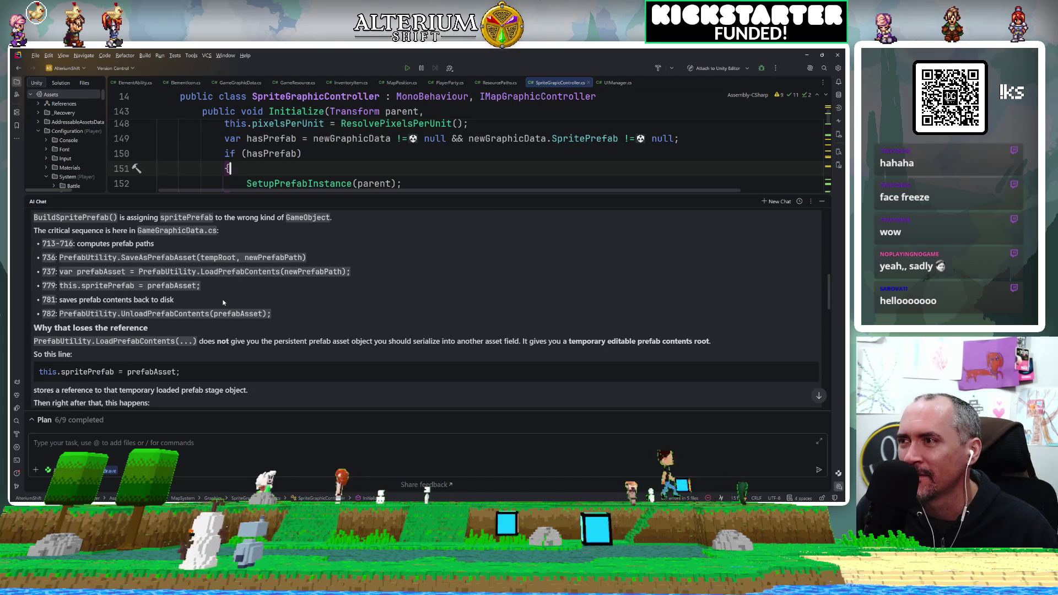
scroll(223, 302, "down", 2)
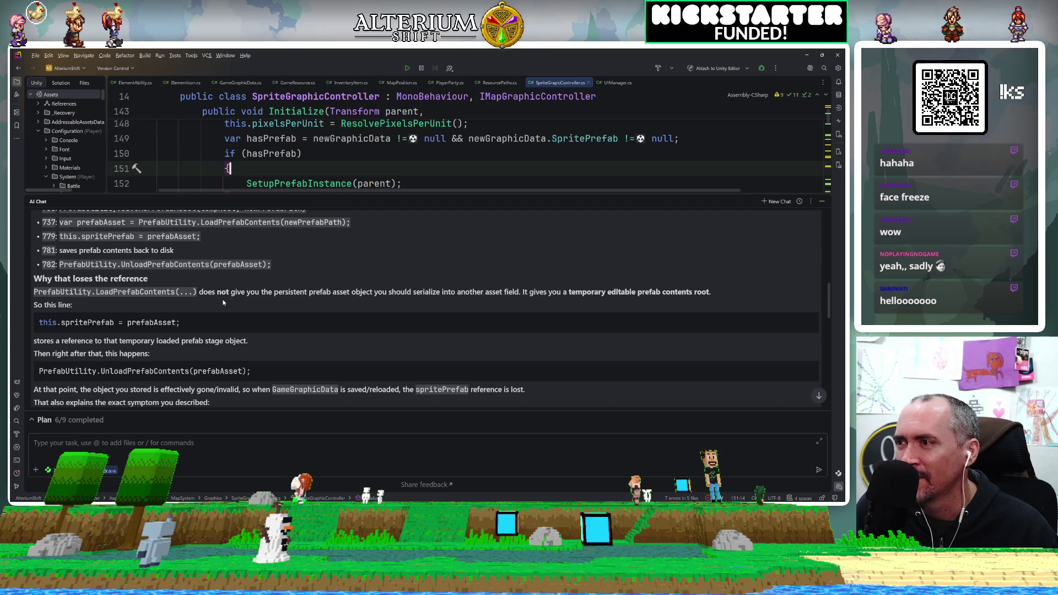
scroll(223, 302, "down", 2)
scroll(223, 302, "down", 2)
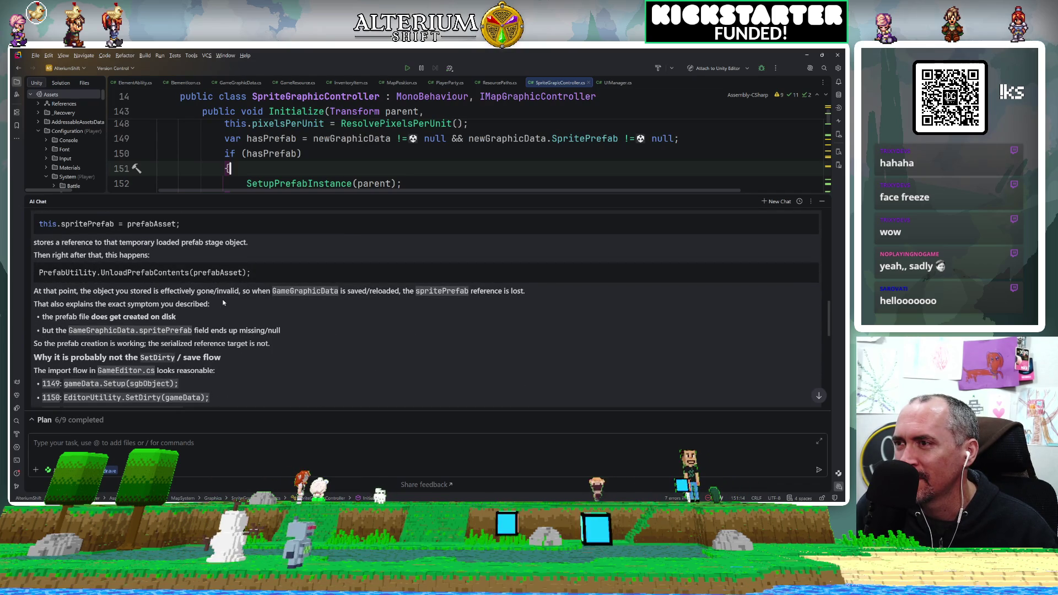
scroll(223, 302, "down", 4)
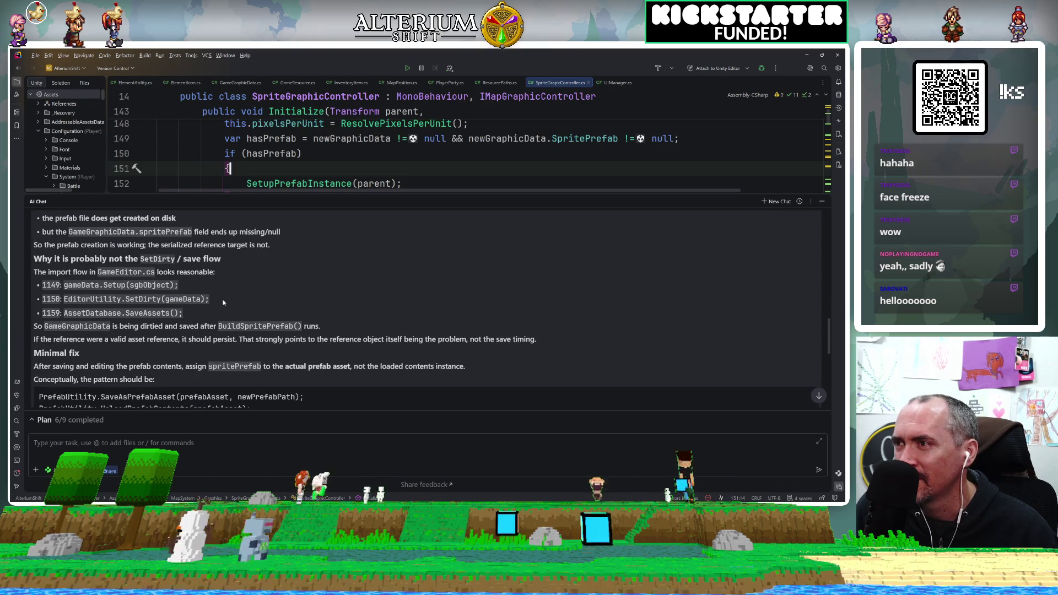
scroll(223, 302, "down", 2)
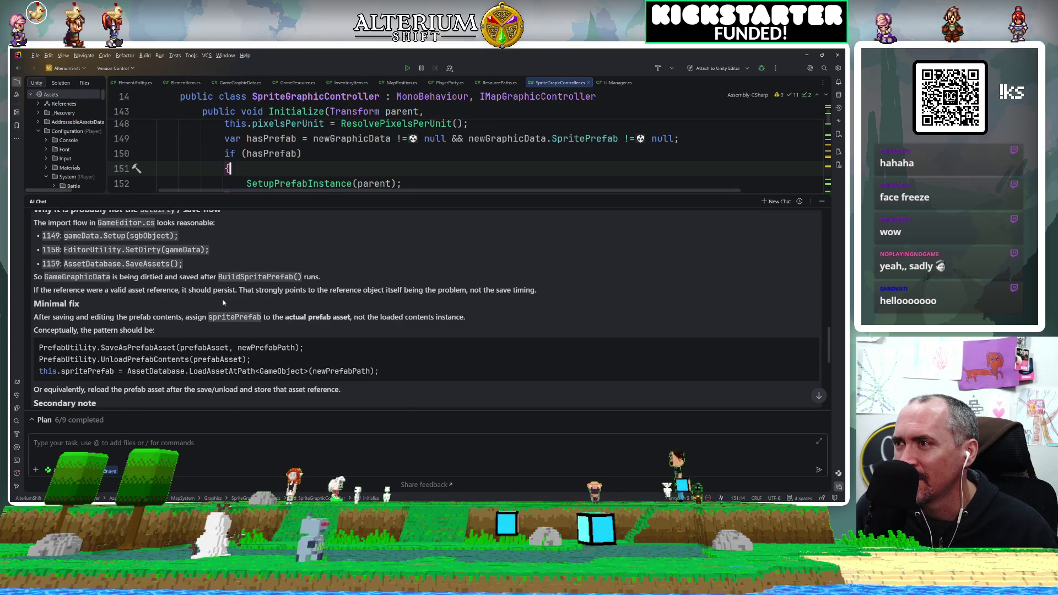
scroll(223, 302, "down", 2)
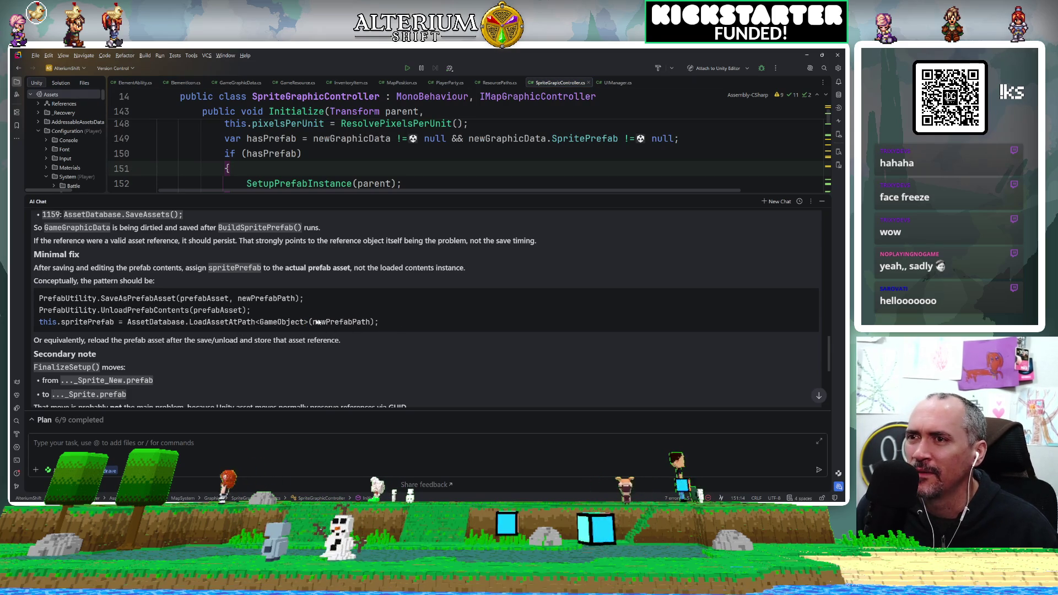
Select the suggested LoadAssetAtPath line and the main-bug sentence, then enlarge the code editor
left_click_drag(377, 322, 65, 325)
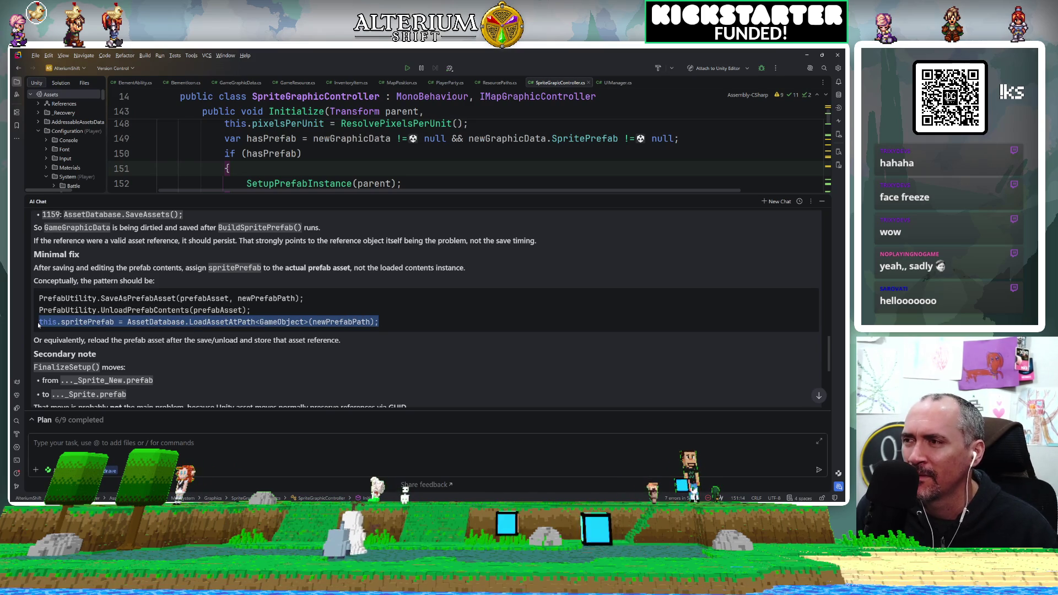
scroll(127, 348, "down", 3)
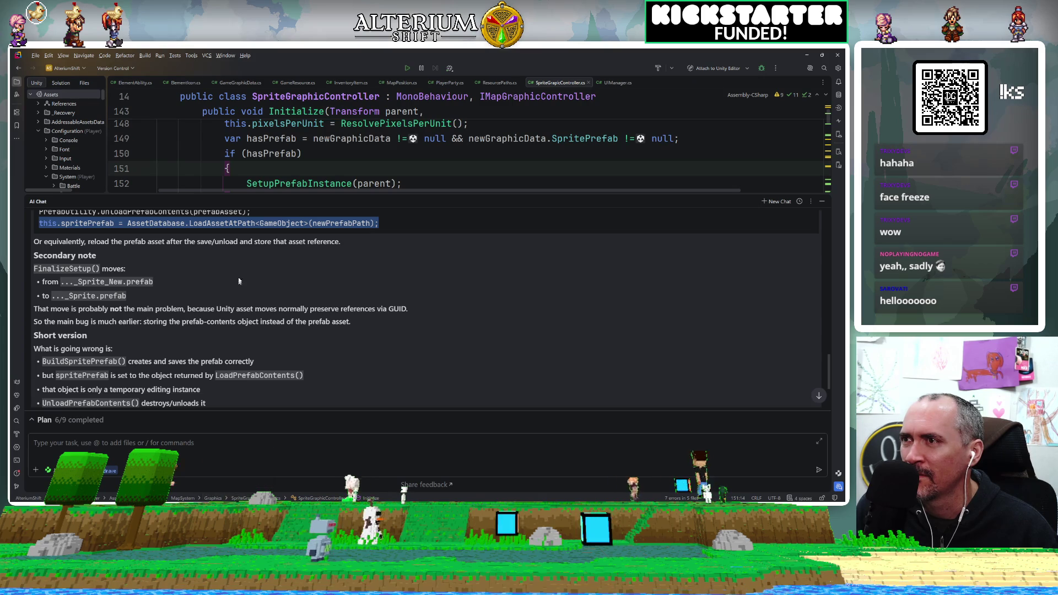
scroll(424, 304, "down", 3)
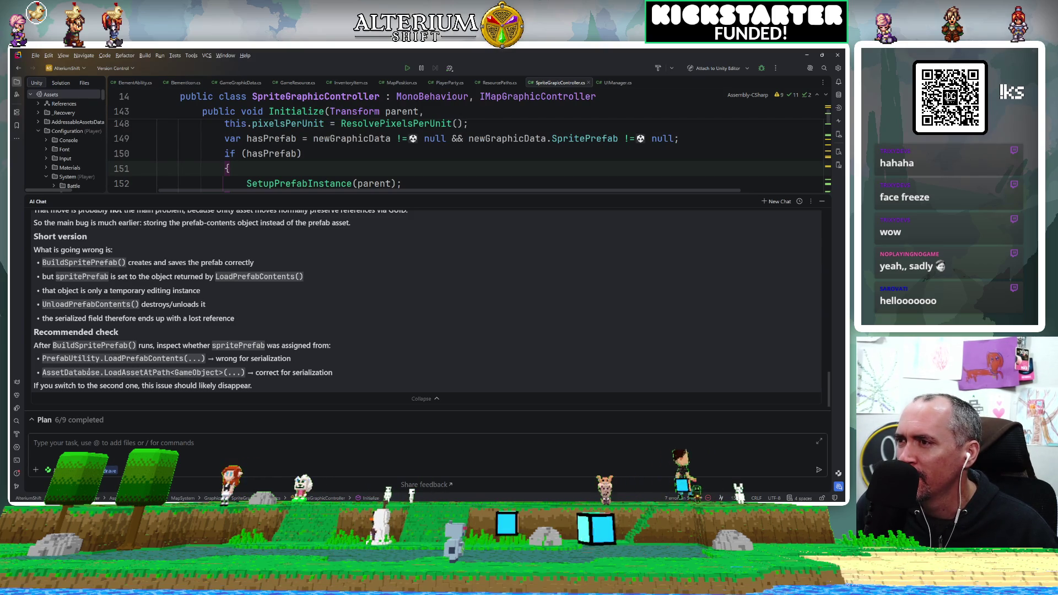
scroll(424, 308, "up", 3)
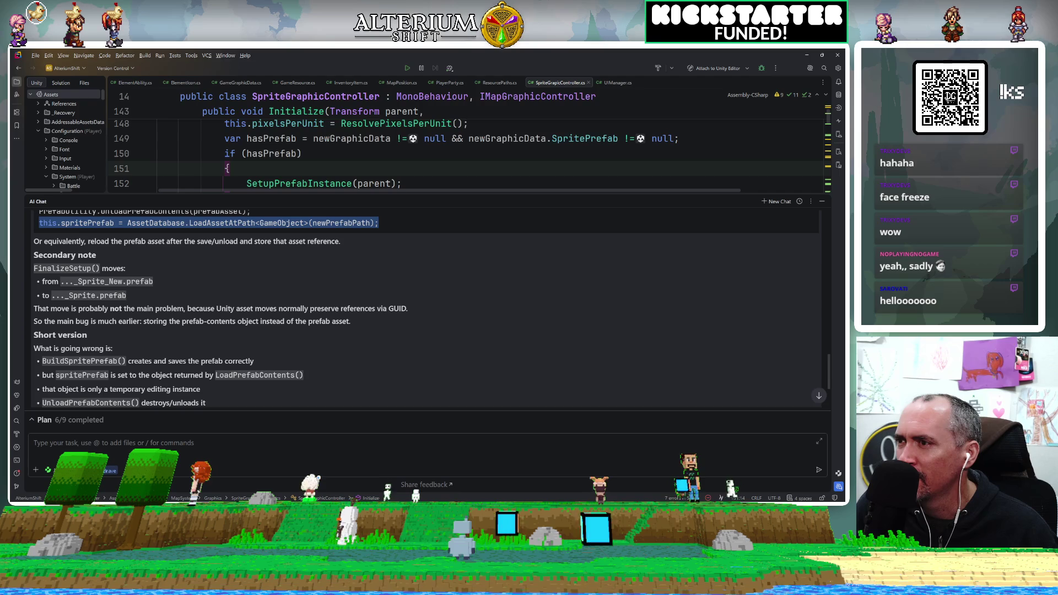
scroll(82, 378, "up", 2)
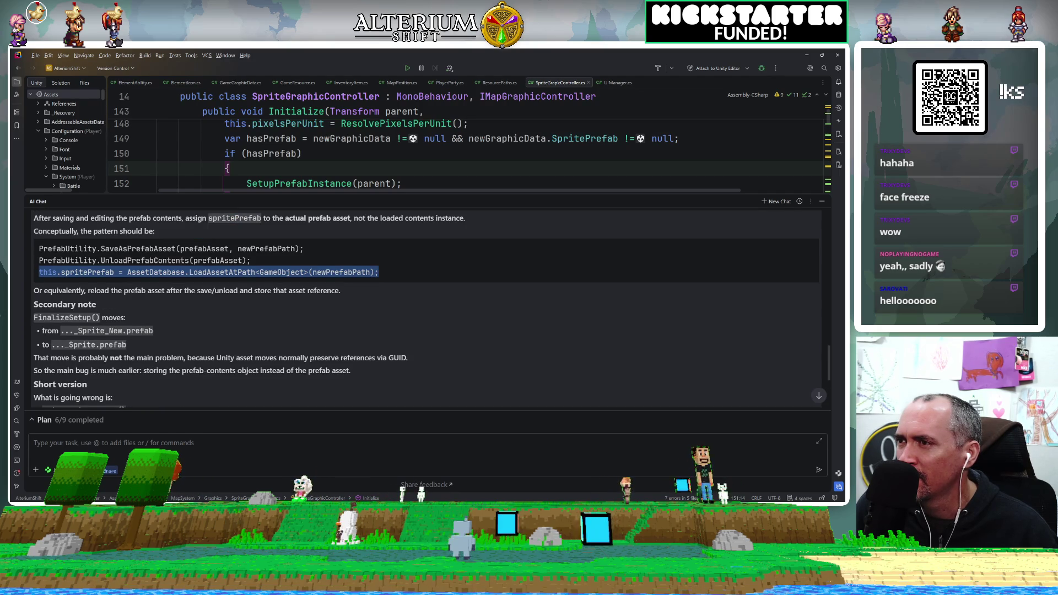
left_click_drag(71, 358, 243, 371)
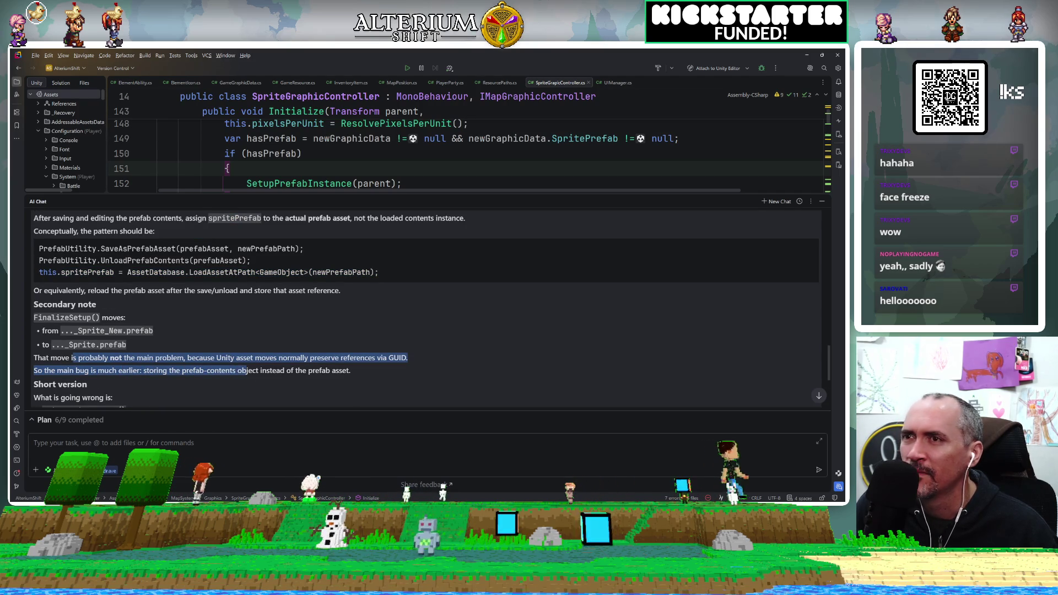
left_click_drag(430, 196, 430, 331)
scroll(231, 248, "down", 4)
scroll(231, 220, "up", 7)
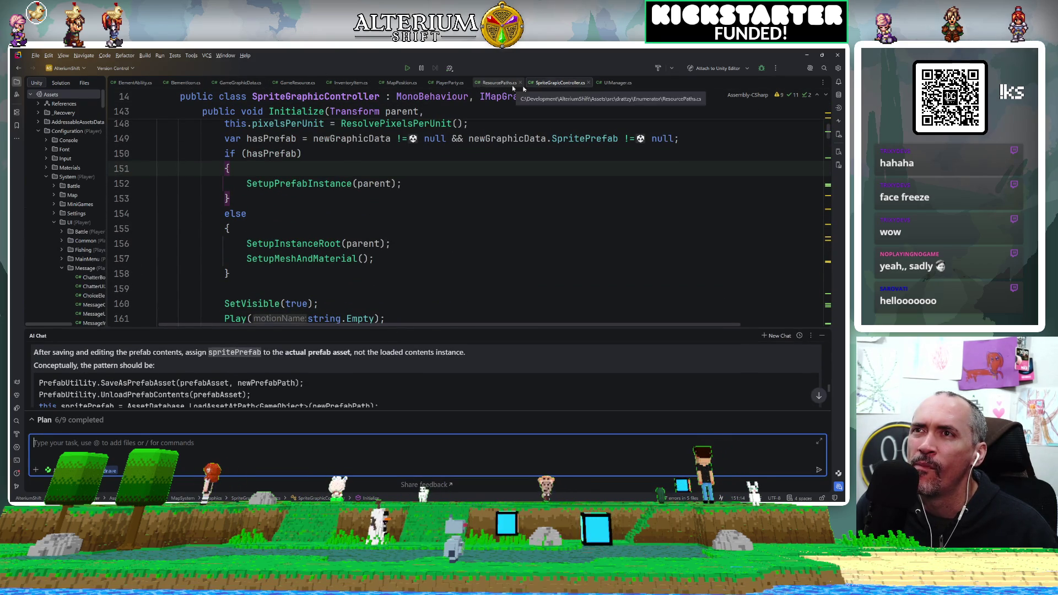
Close the SpriteGraphicController.cs tab and remove the stray letter after FilePath in GameGraphicData.cs
left_click(589, 82)
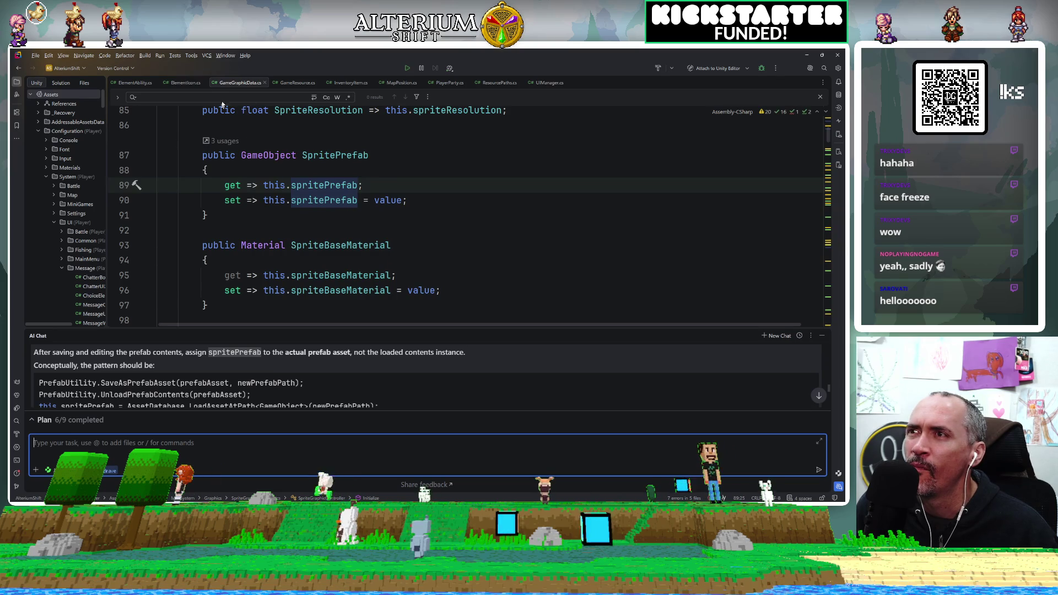
scroll(395, 244, "down", 8)
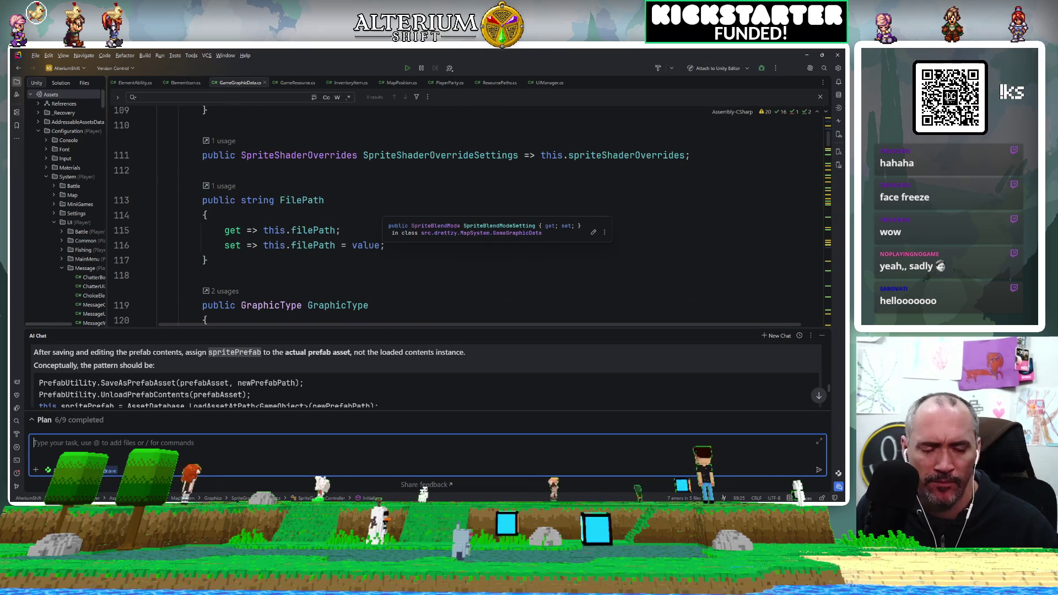
type("buiyld")
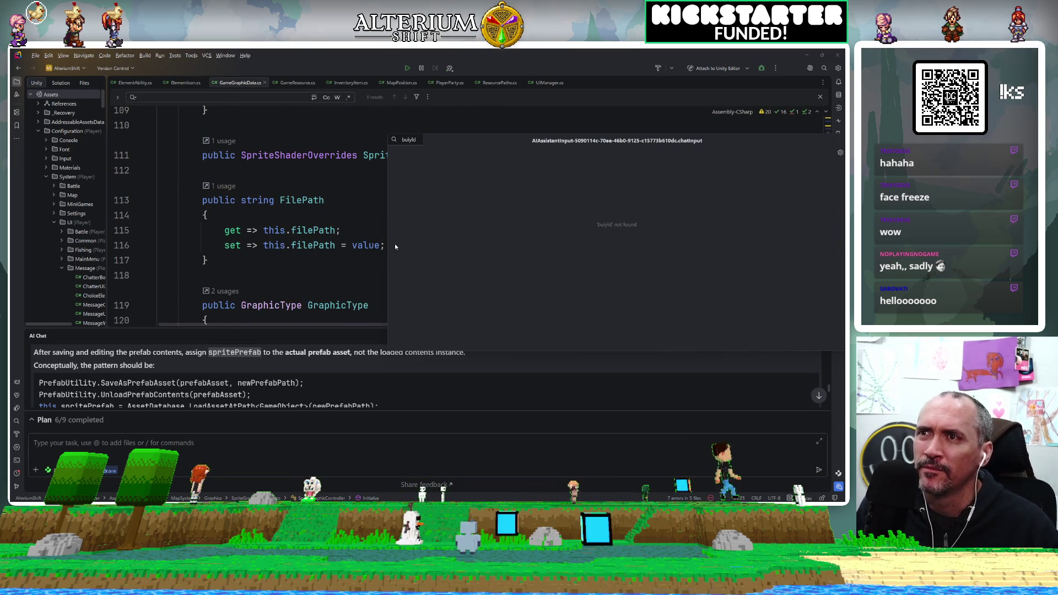
key("BackSpace")
key("BackSpace")
key("BackSpace")
type("ldspri")
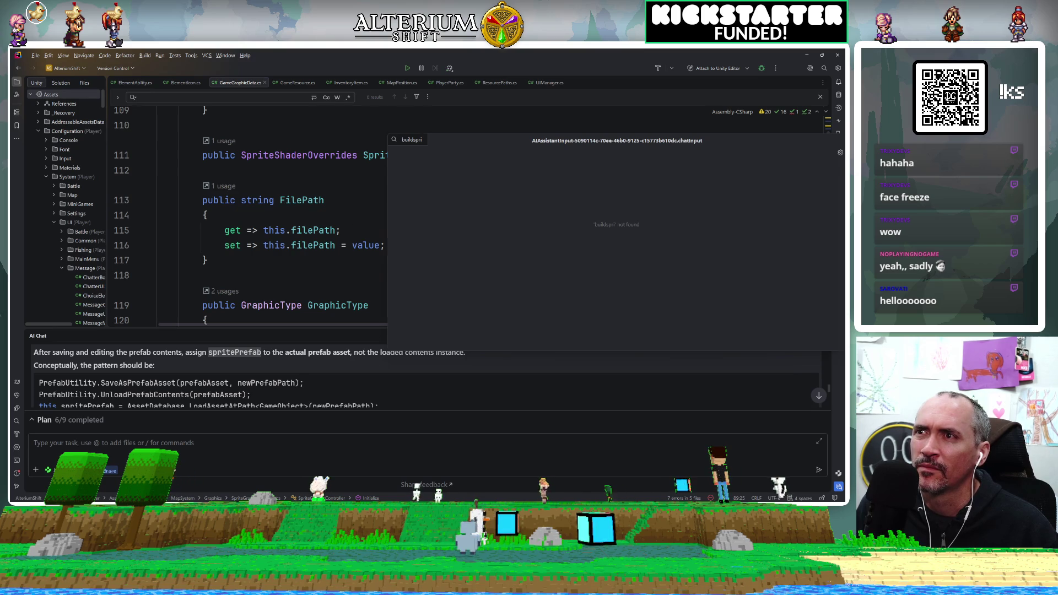
left_click(325, 200)
key("BackSpace")
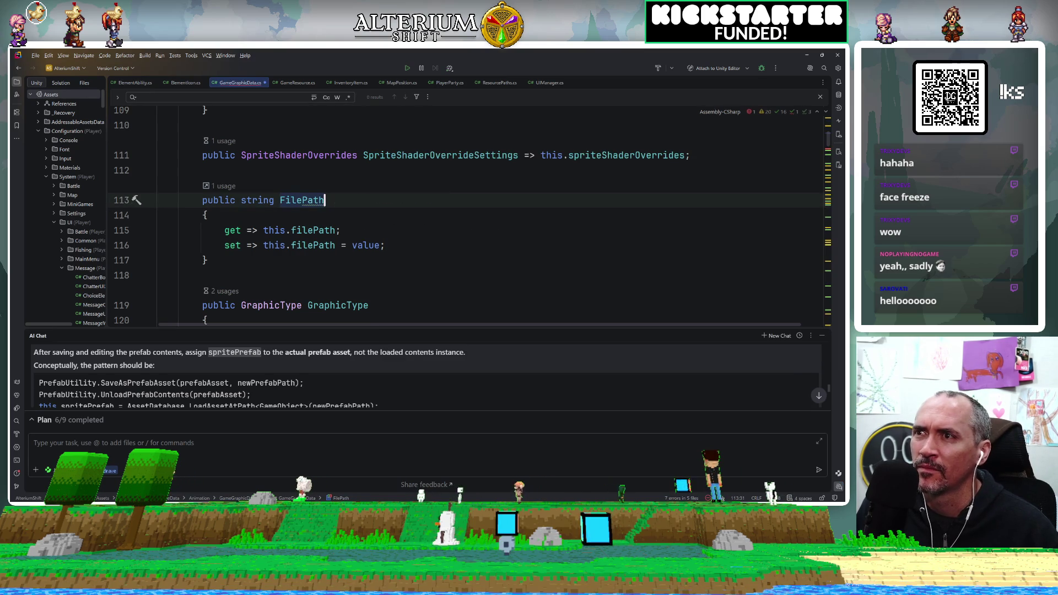
Jump to BuildSpritePrefab via File Structure filtered by 'prefa' and add a line after UnloadPrefabContents
key("ctrl+F12")
type("prefa")
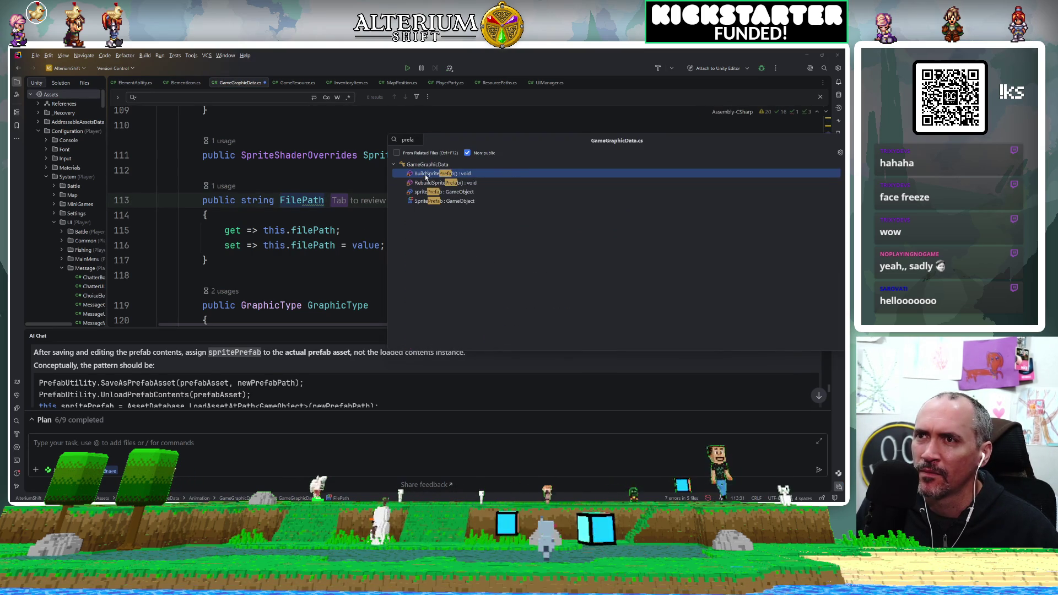
left_click(426, 175)
scroll(426, 220, "down", 10)
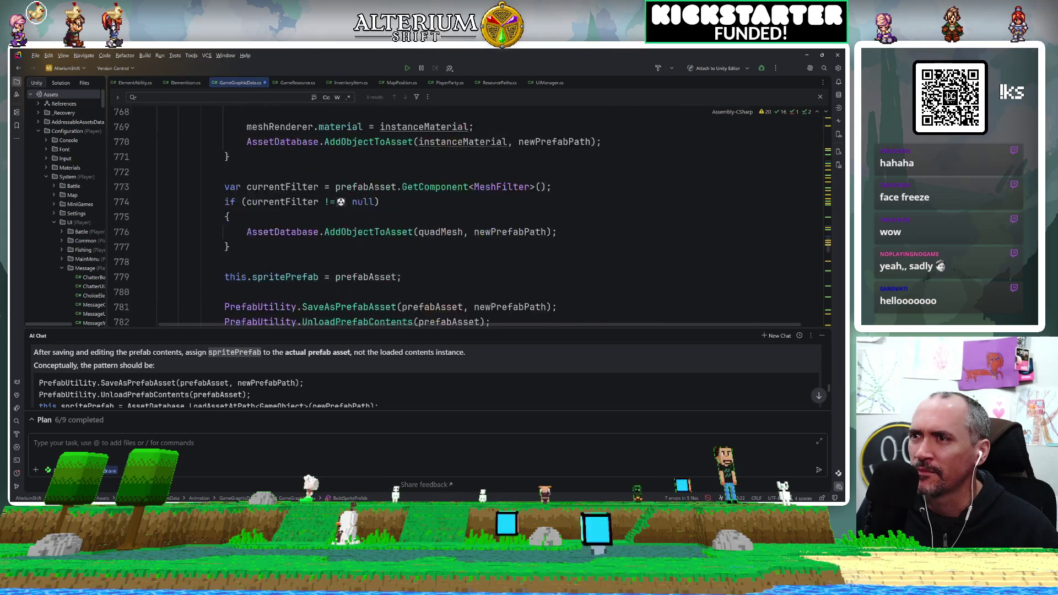
scroll(426, 220, "down", 5)
scroll(426, 221, "up", 3)
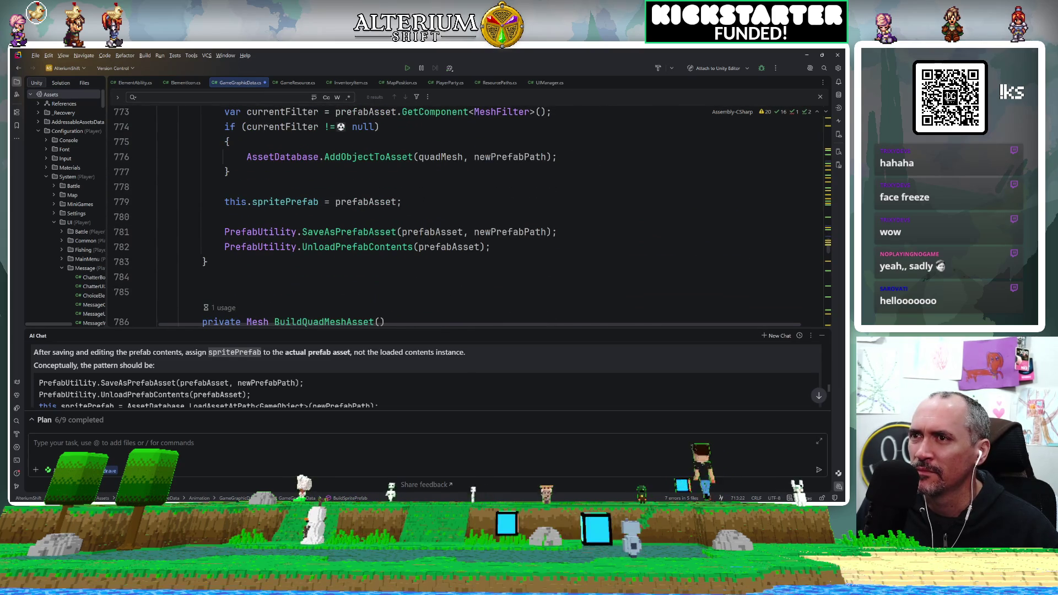
left_click(506, 245)
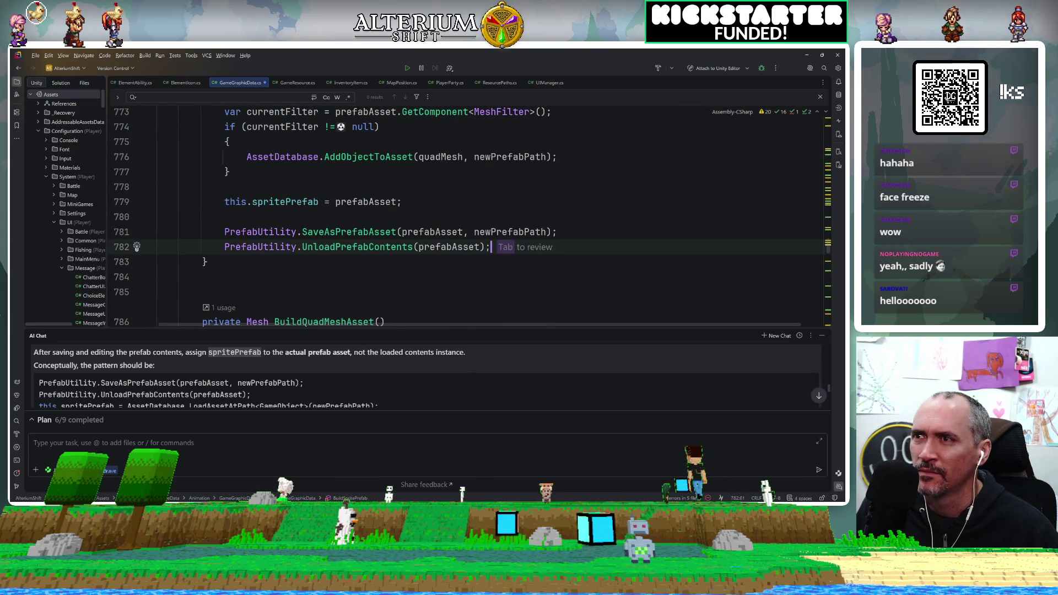
key("Return")
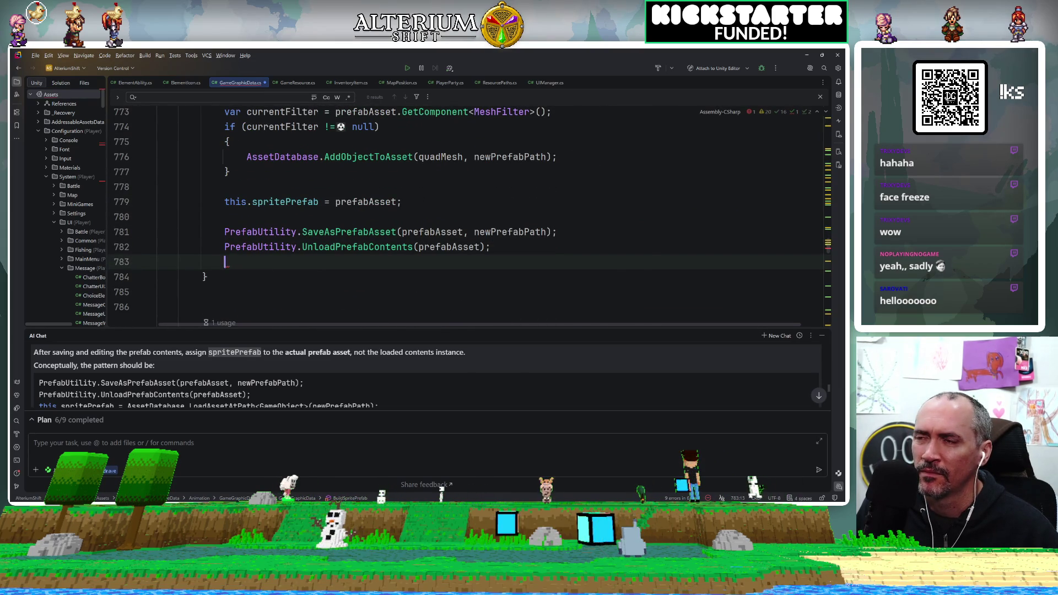
Accept the AssetDatabase.LoadAssetAtPath reload line, delete the old spritePrefab = prefabAsset assignment, and switch to Unity
key("Tab")
left_click(452, 202)
key("ctrl+x")
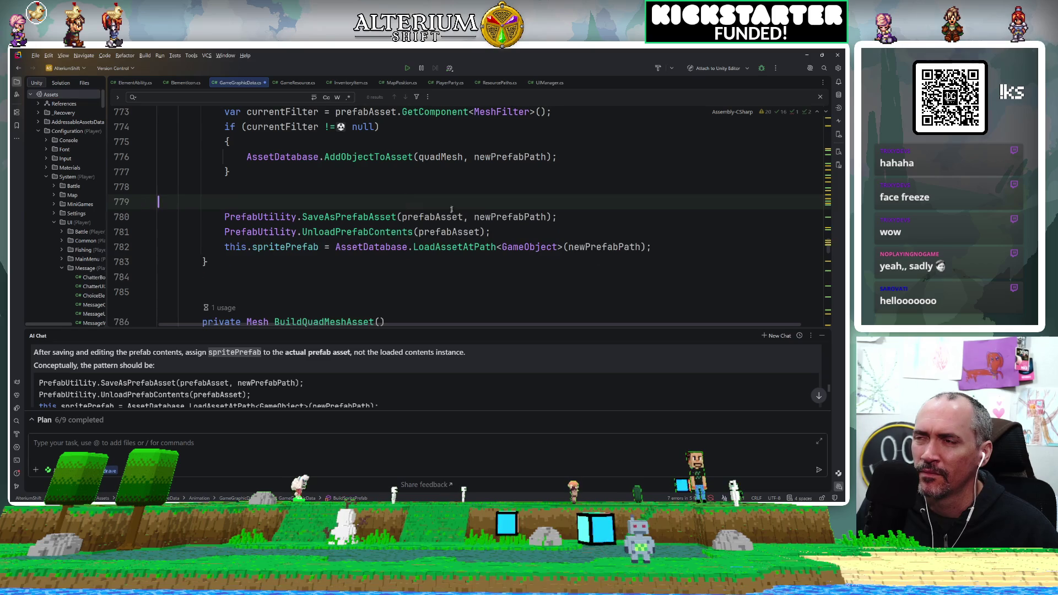
key("BackSpace")
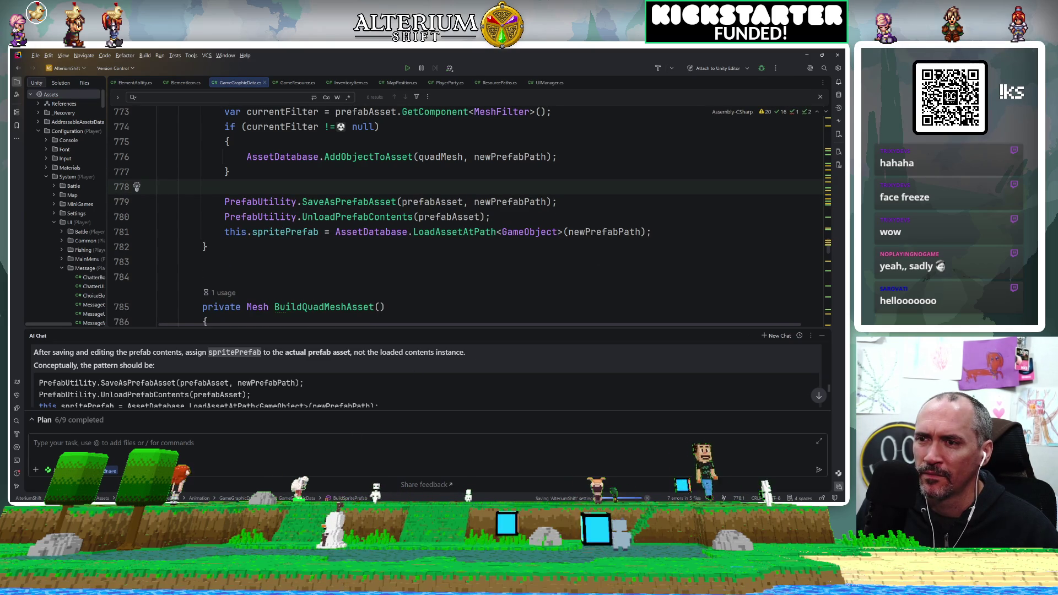
key("alt+Tab")
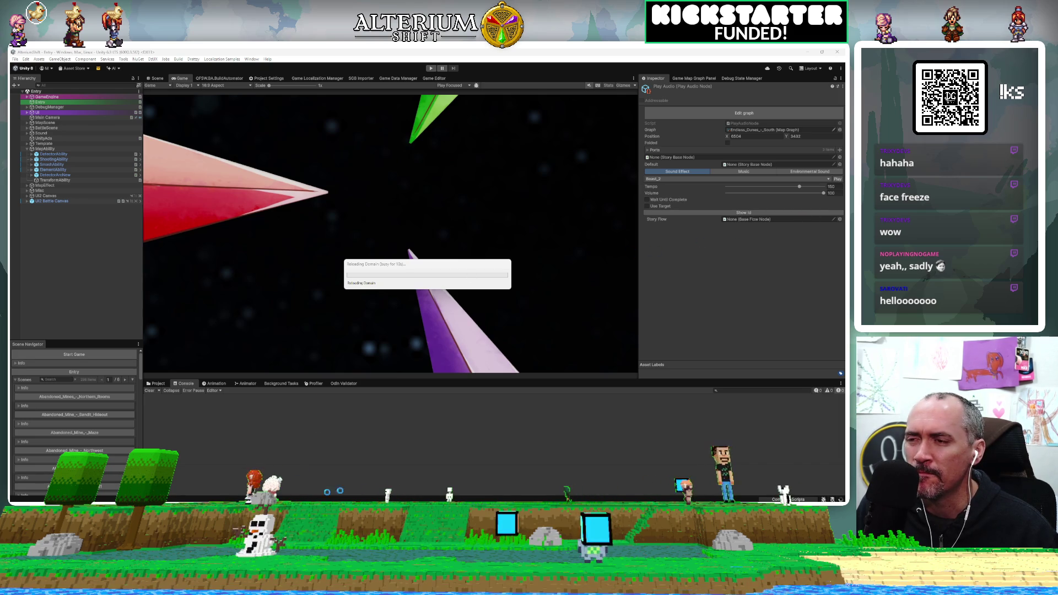
Drag Rider's AI Chat splitter down to enlarge the code editor, then return to Unity
key("alt+Tab")
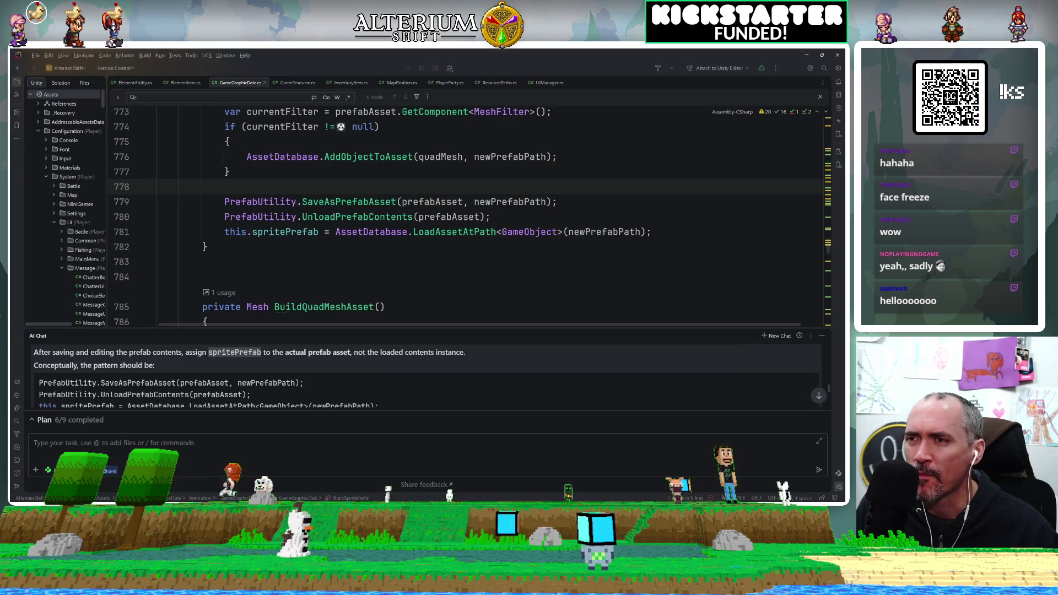
left_click_drag(417, 332, 414, 361)
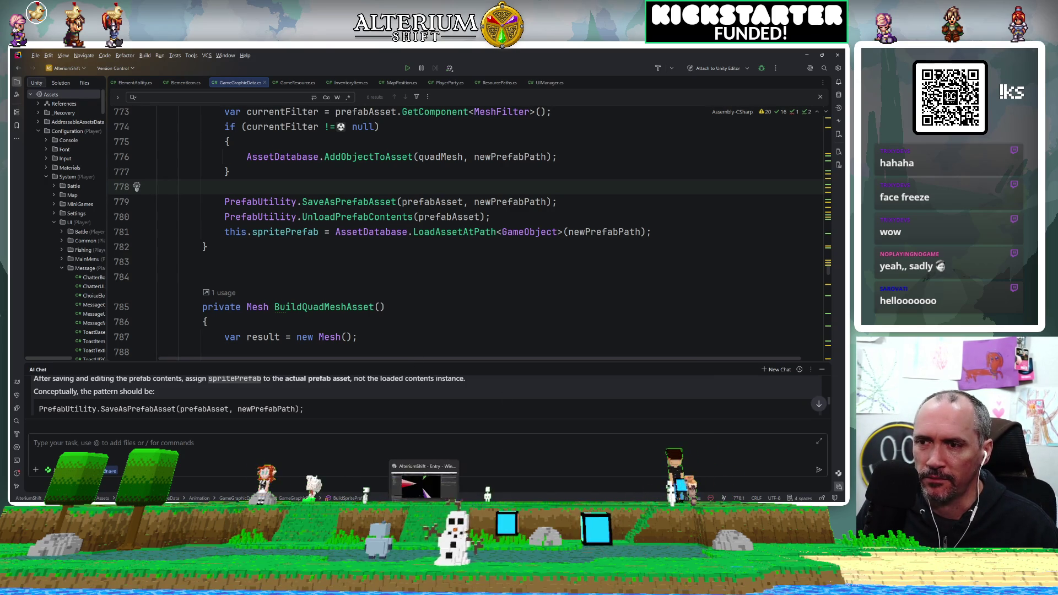
key("alt+Tab")
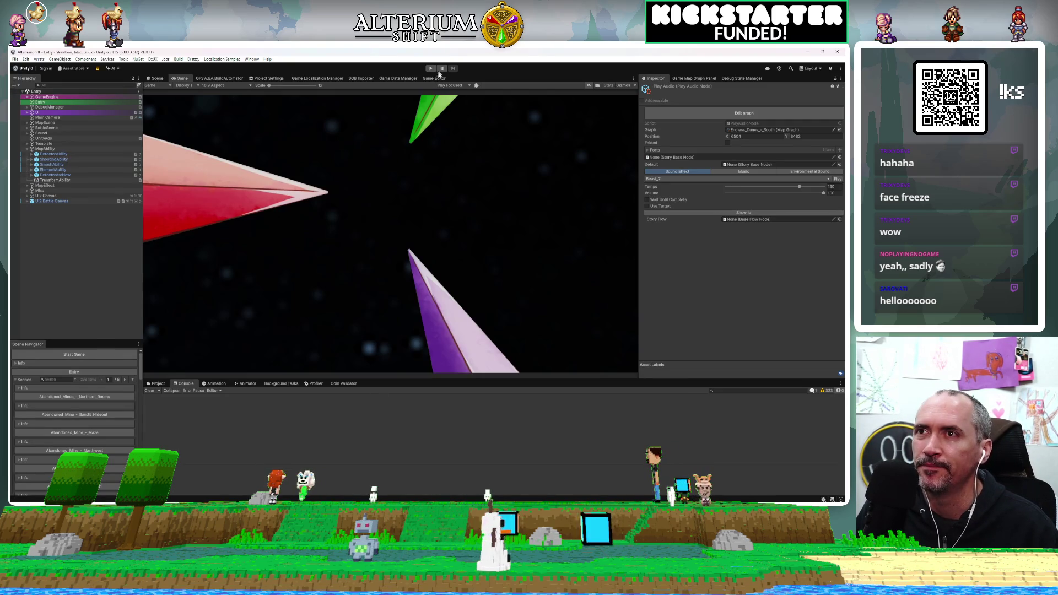
Open the Game Editor's Game Data view and its Graphics sub-tab for the MaleNPC01 entry
left_click(434, 78)
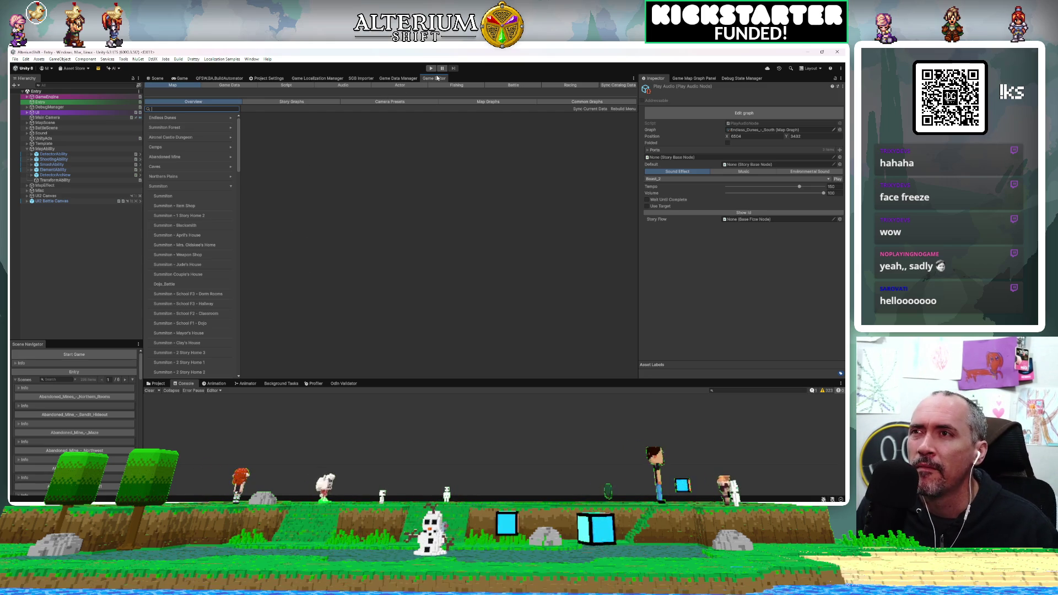
left_click(234, 84)
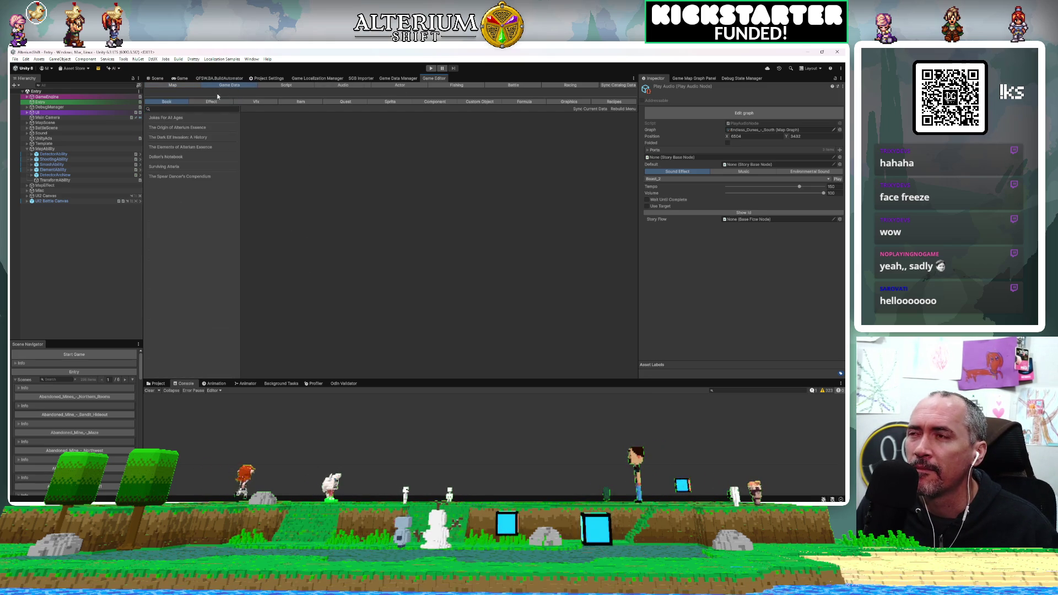
left_click(472, 103)
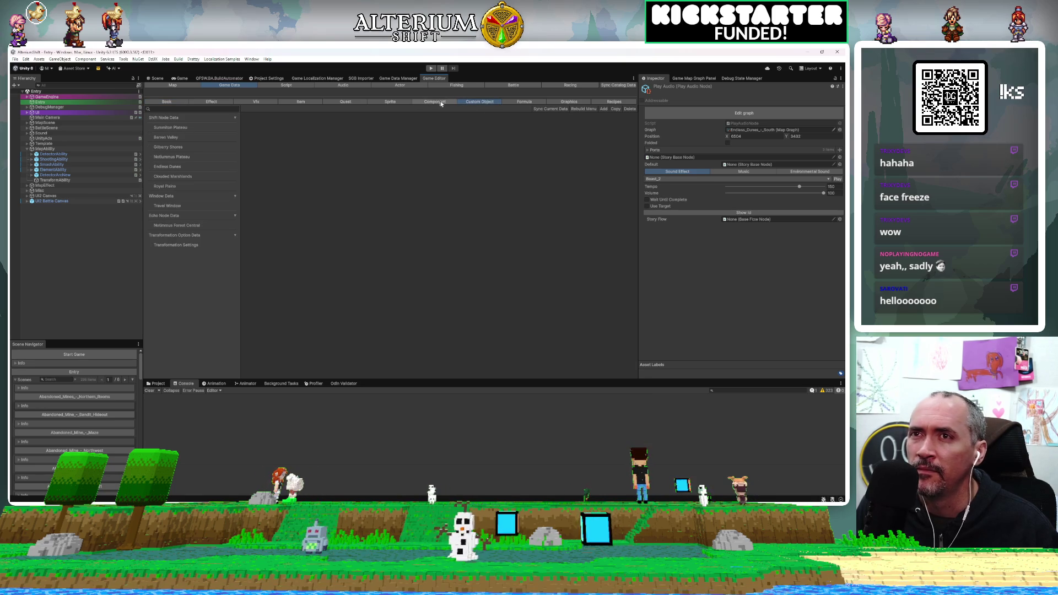
left_click(573, 103)
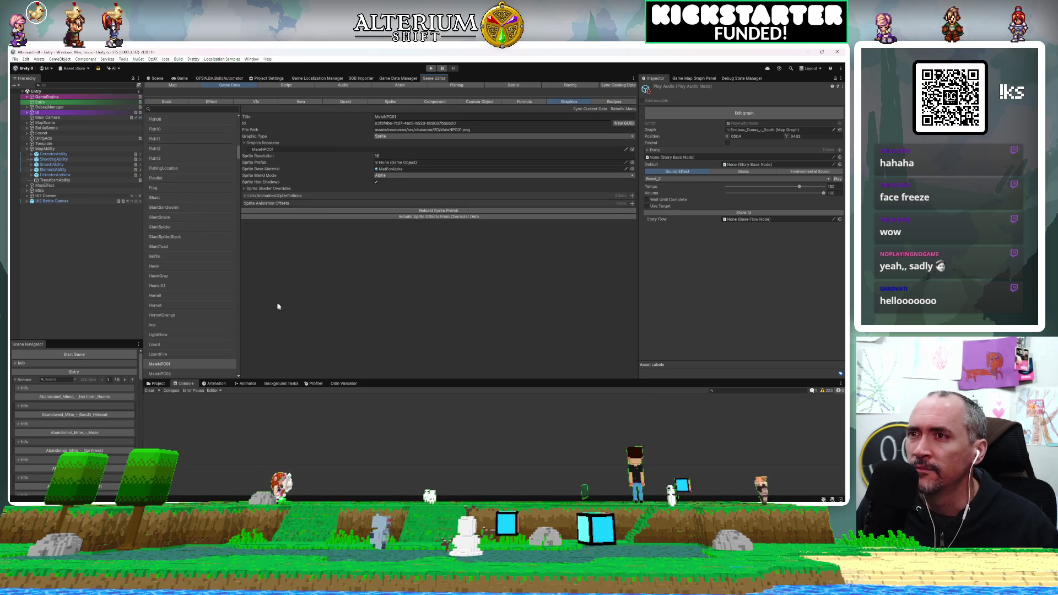
left_click(582, 109)
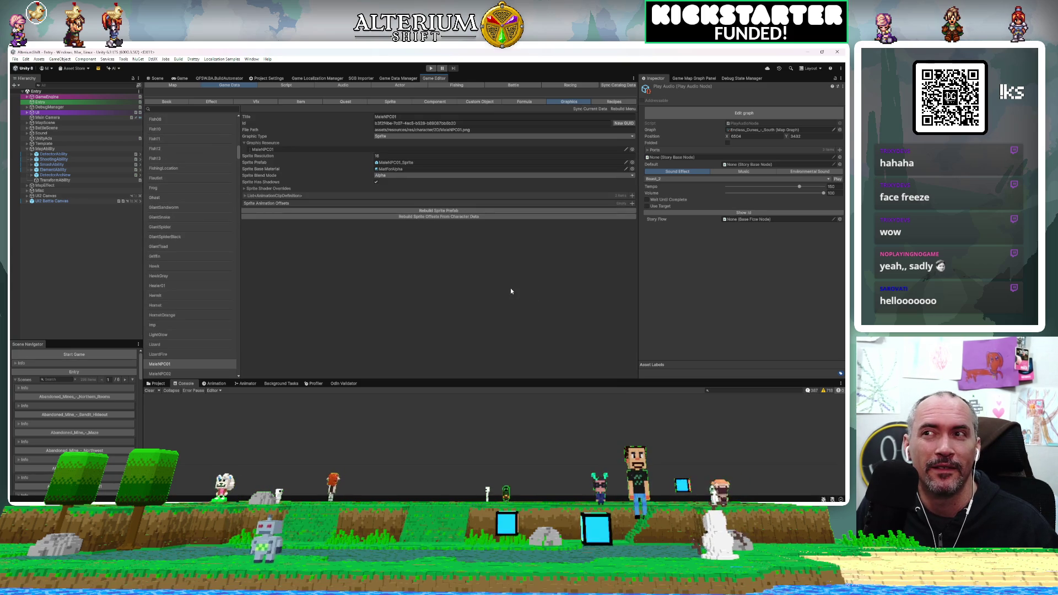
Enter prefab mode for MaleNPC01_Sprite, check the Graphic Resource picker, and open the MaleNPC01 texture in Aseprite
double_click(400, 163)
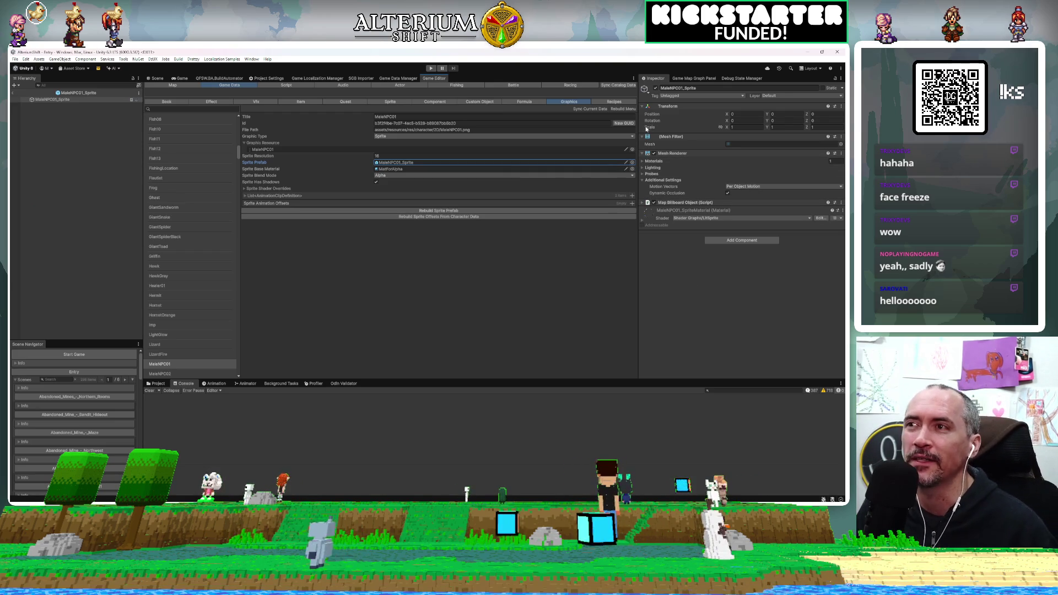
left_click(340, 151)
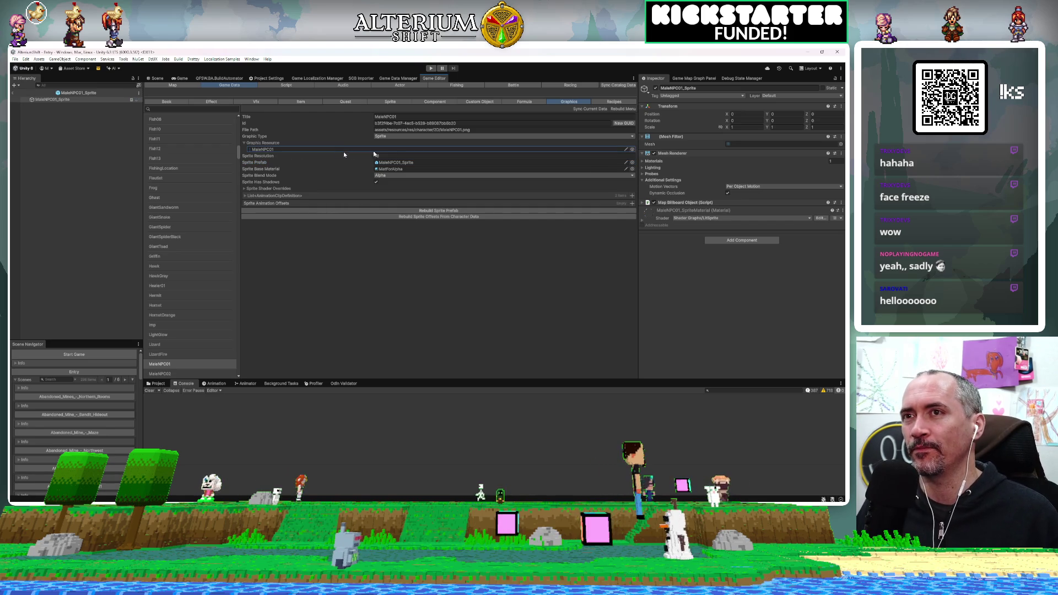
left_click(632, 150)
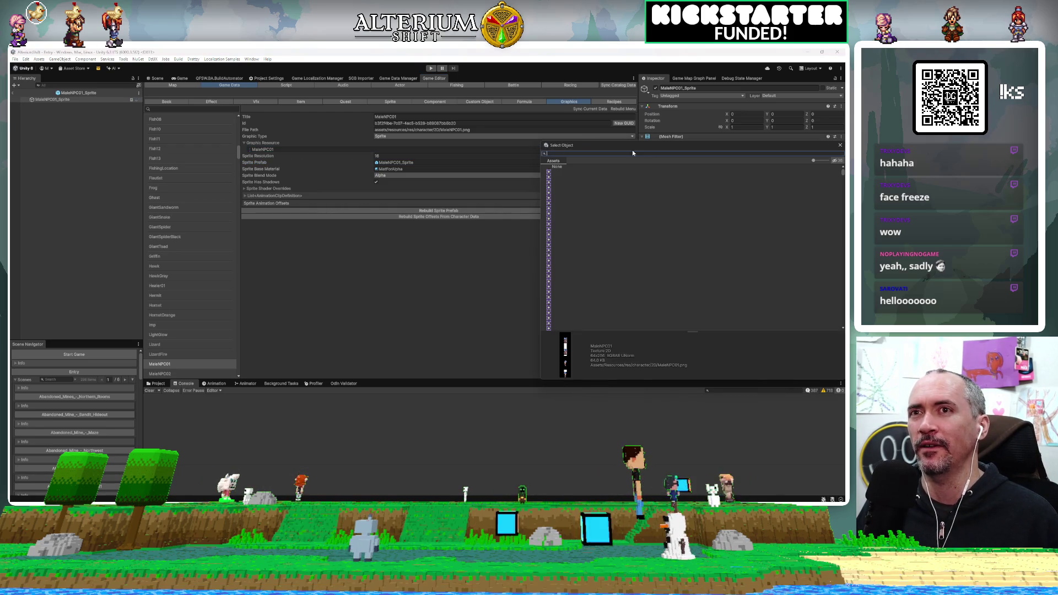
left_click(839, 147)
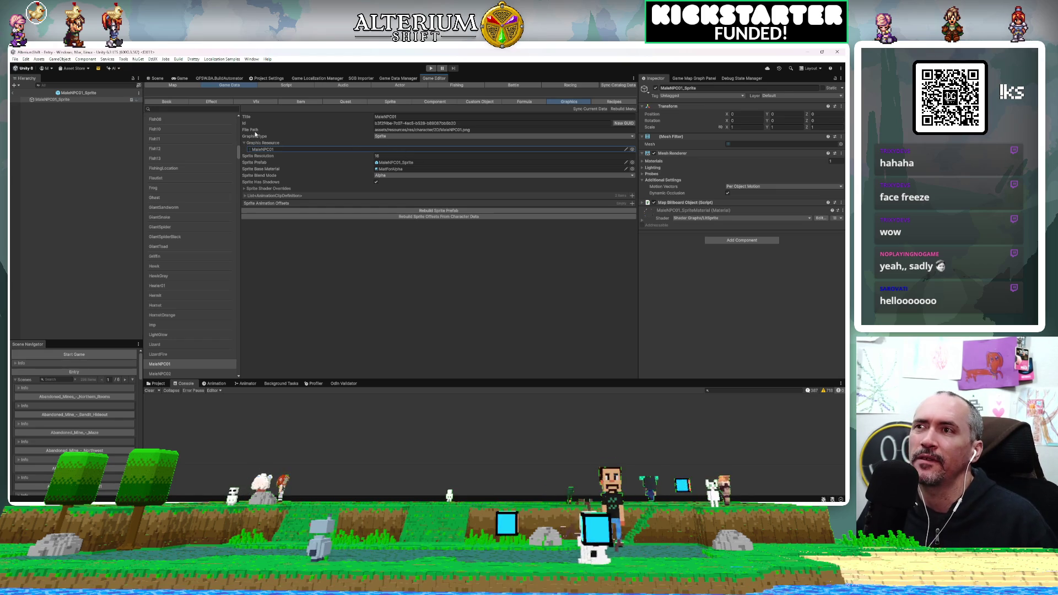
double_click(271, 151)
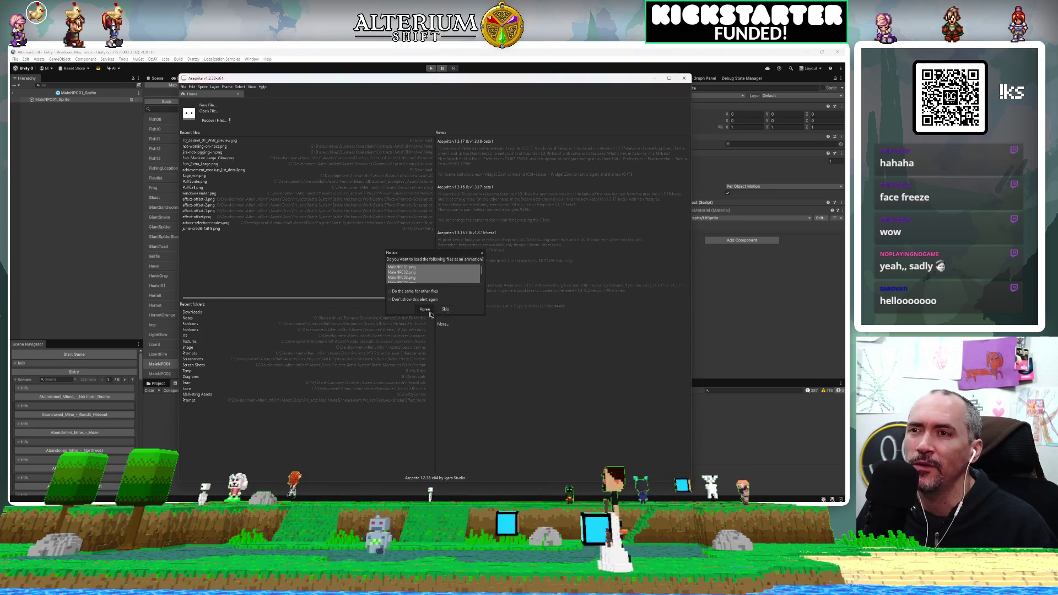
left_click(445, 309)
scroll(437, 249, "up", 4)
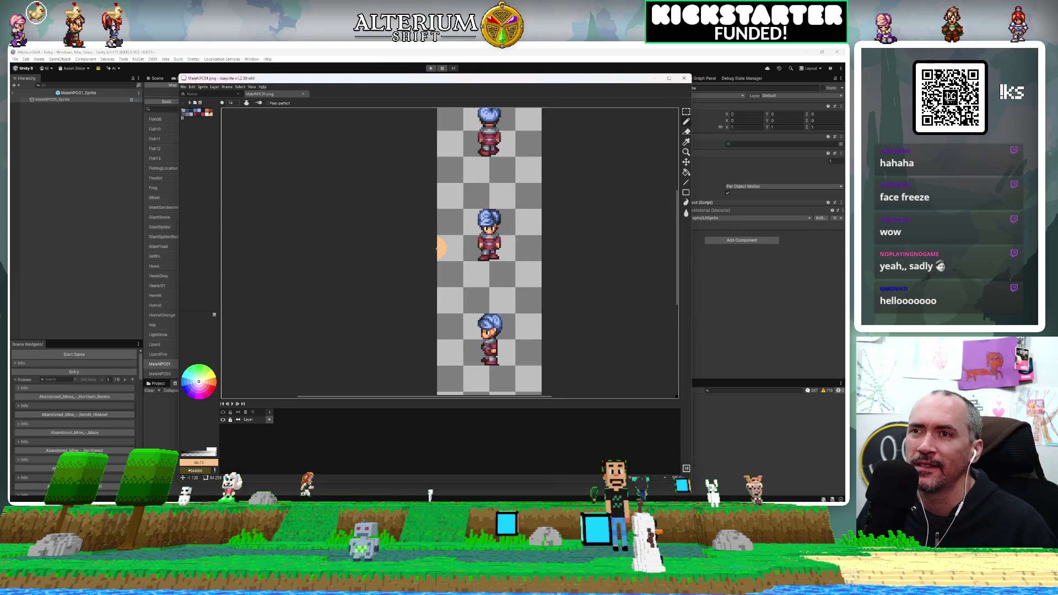
scroll(437, 248, "down", 2)
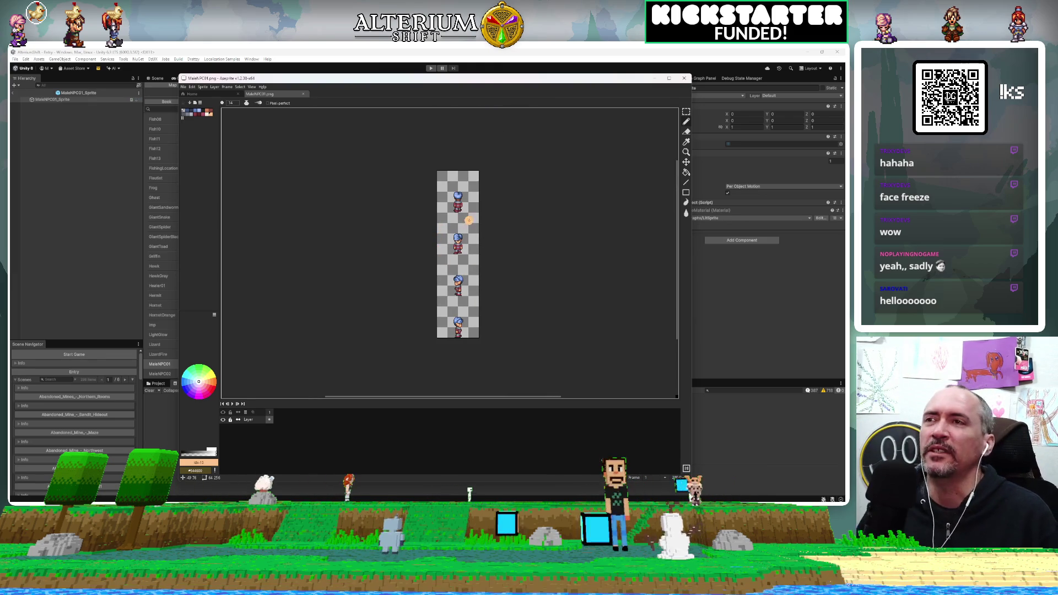
key("ctrl+q")
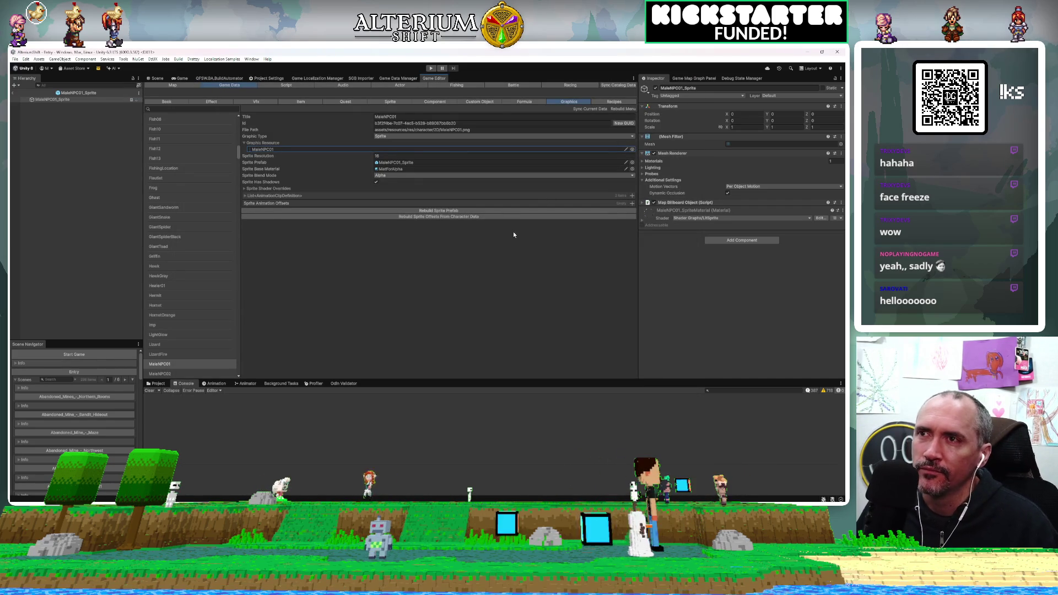
Exit MaleNPC01_Sprite prefab mode and select the Canvas under ElementAbility in the Entry scene
left_click(506, 216)
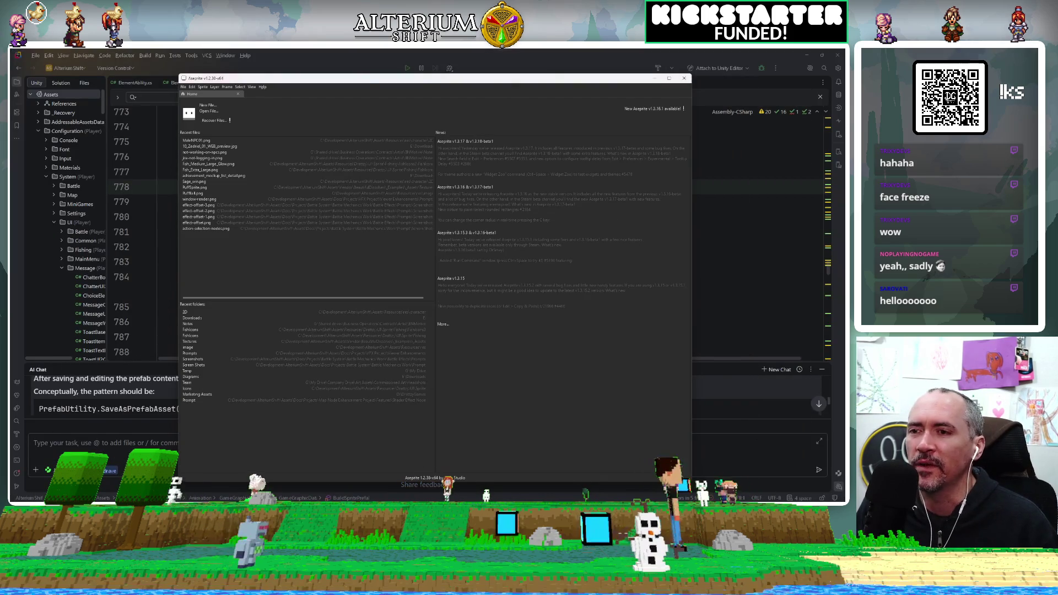
key("alt+Tab")
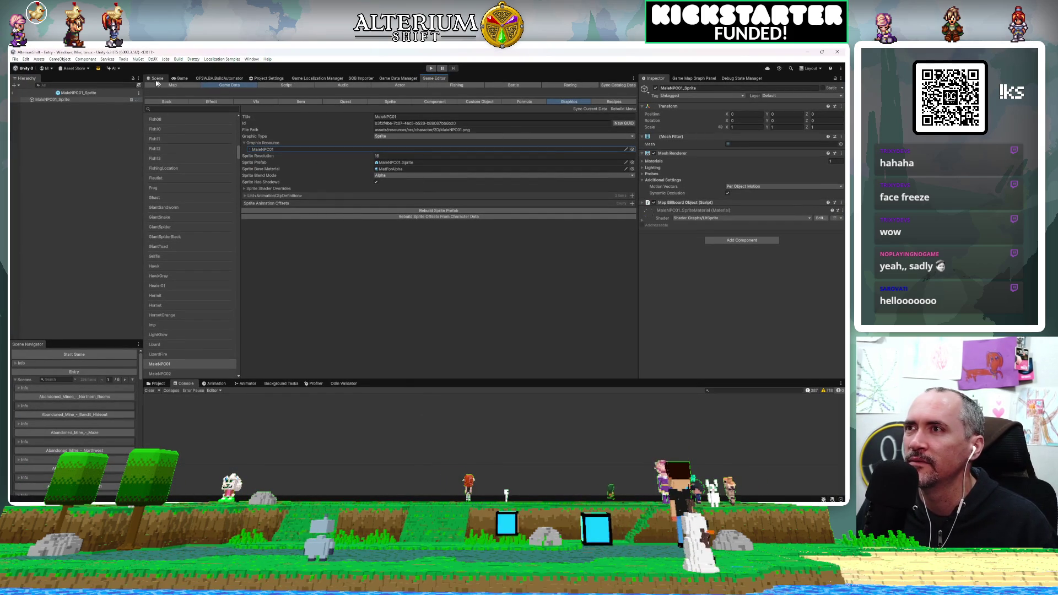
left_click(12, 92)
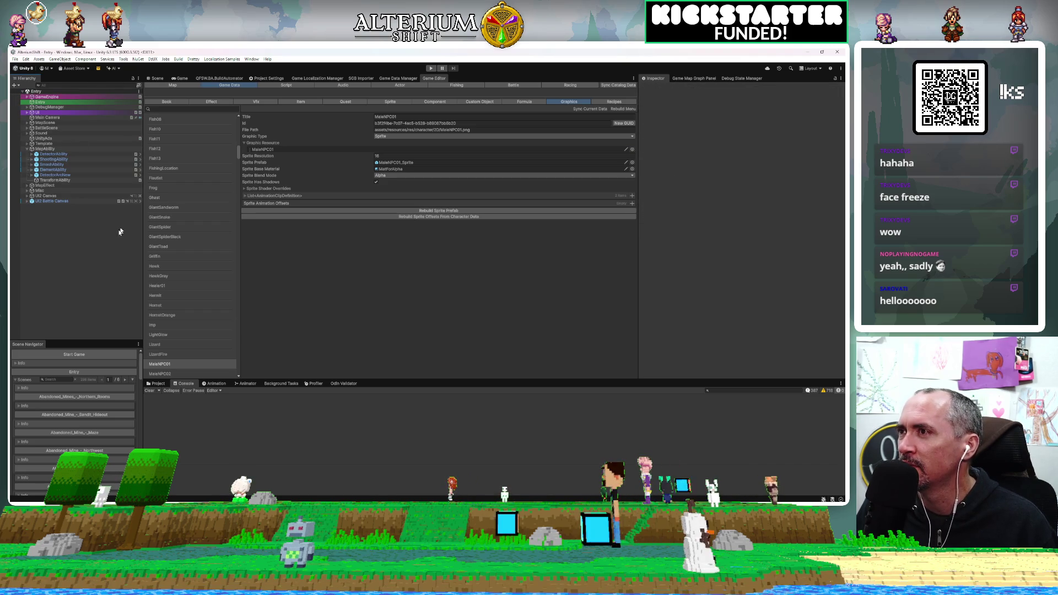
left_click(32, 170)
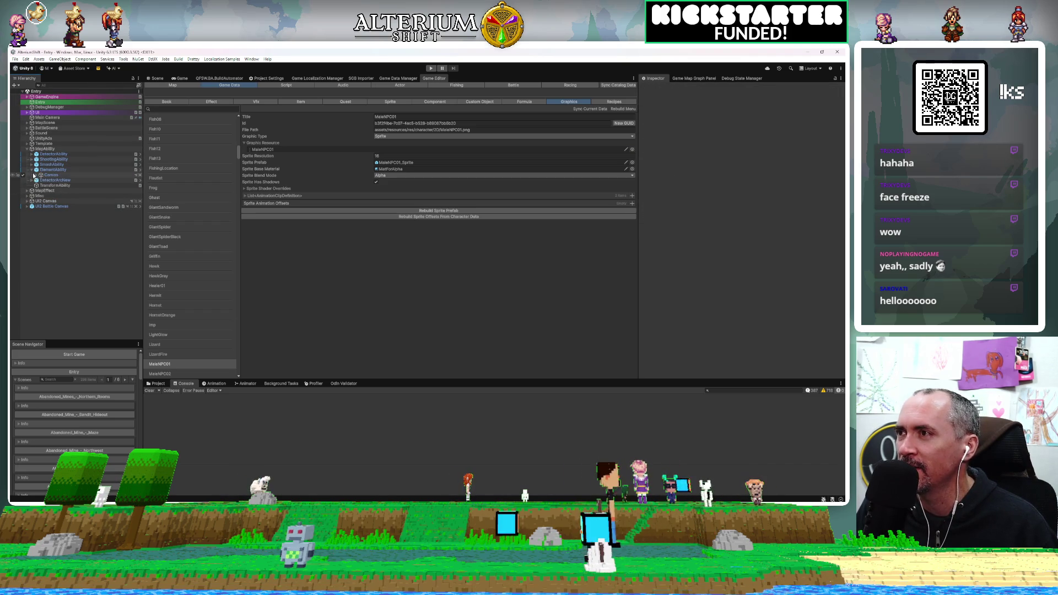
left_click(46, 175)
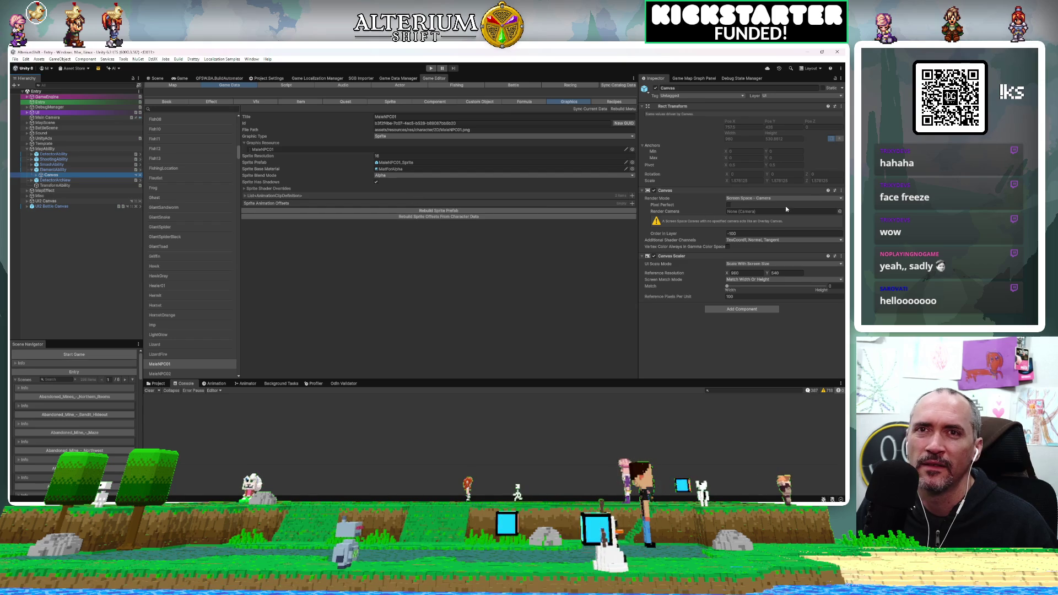
Dock the Inspector beside the Hierarchy and copy the Canvas component from ElementAbility's Canvas
left_click(839, 191)
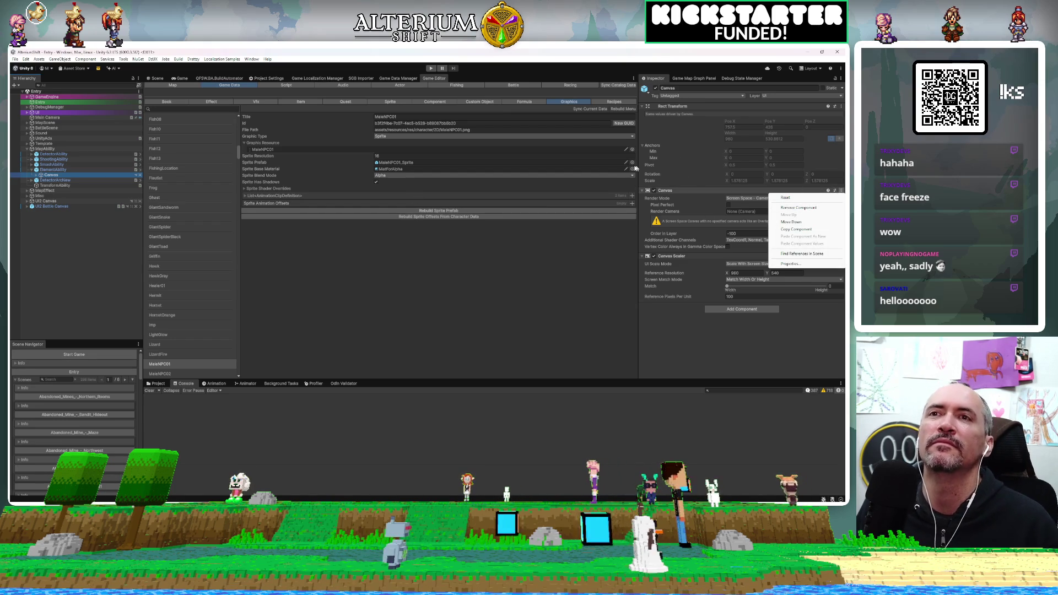
mouse_move(654, 87)
left_mouse_down()
mouse_move(180, 103)
mouse_move(155, 83)
mouse_move(150, 115)
left_mouse_up()
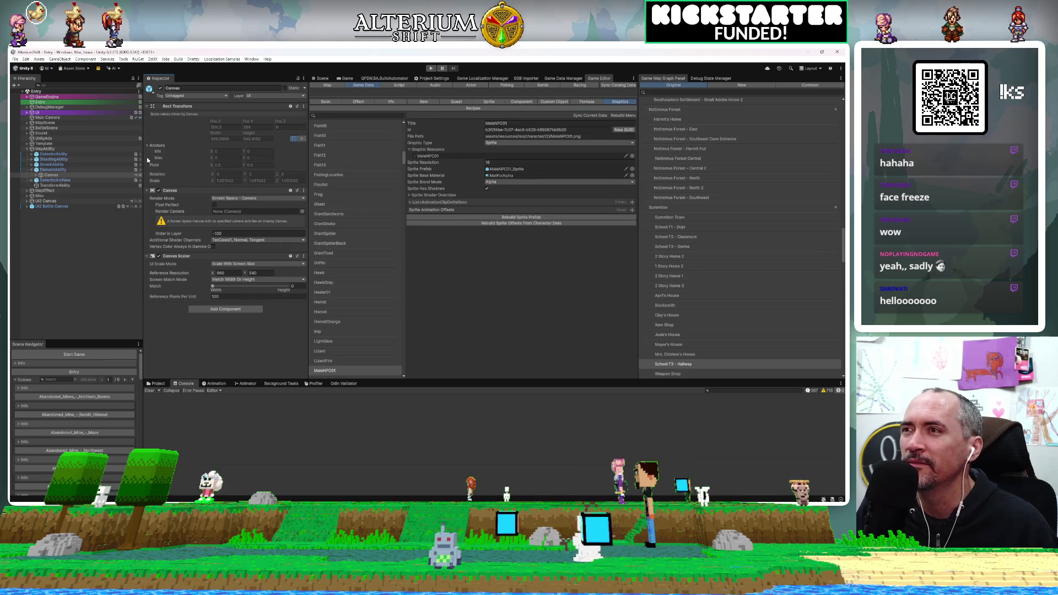
left_click(303, 190)
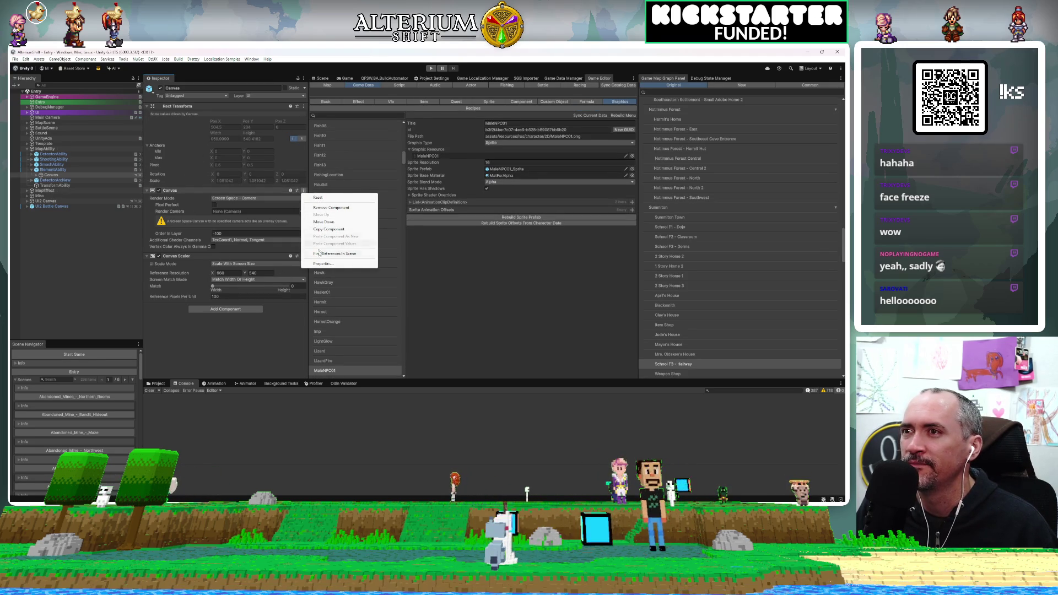
left_click(329, 229)
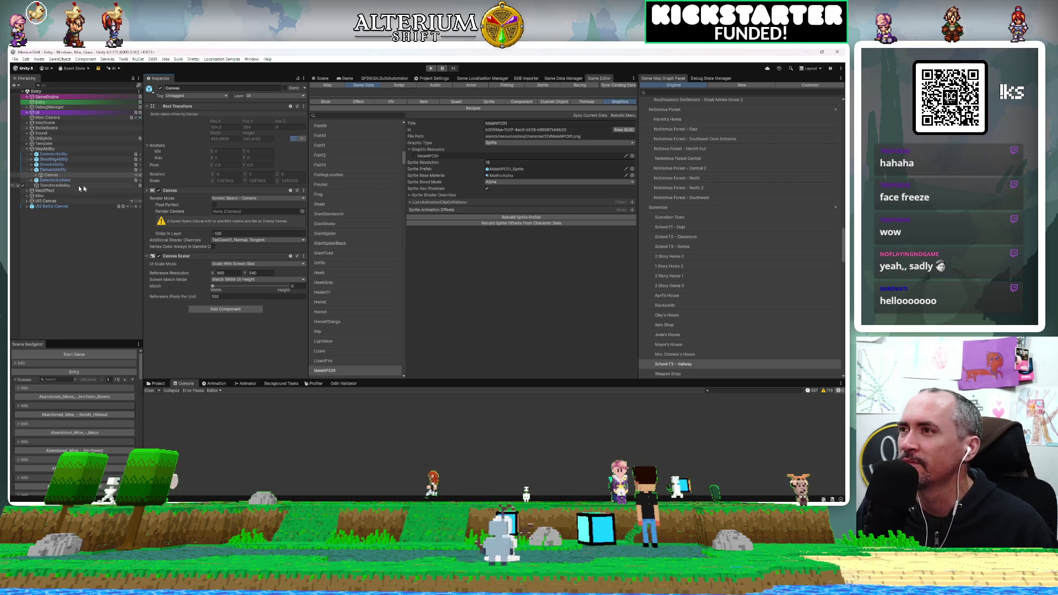
left_click(45, 185)
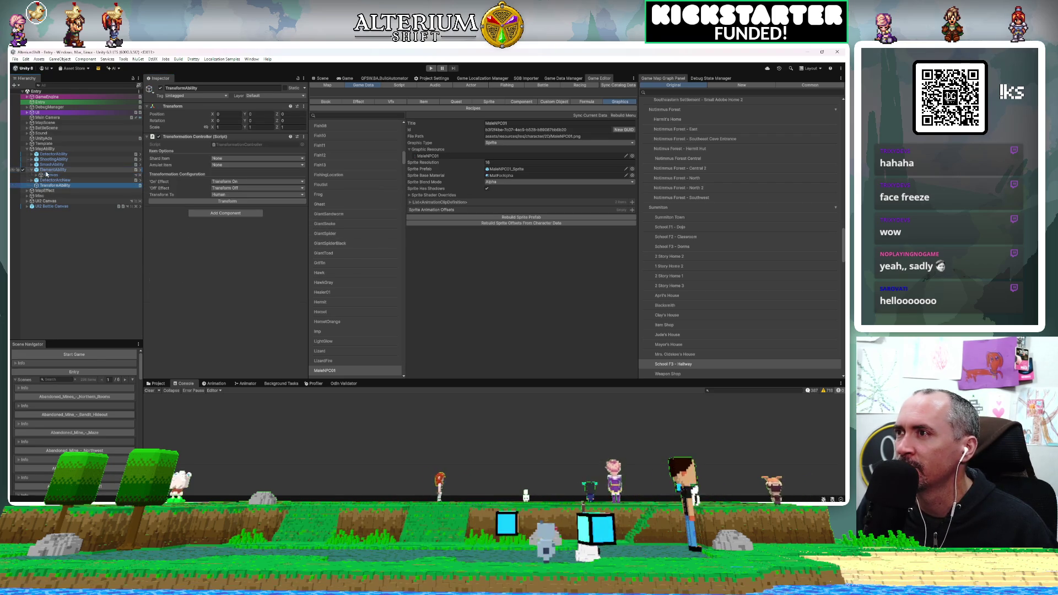
left_click(47, 170)
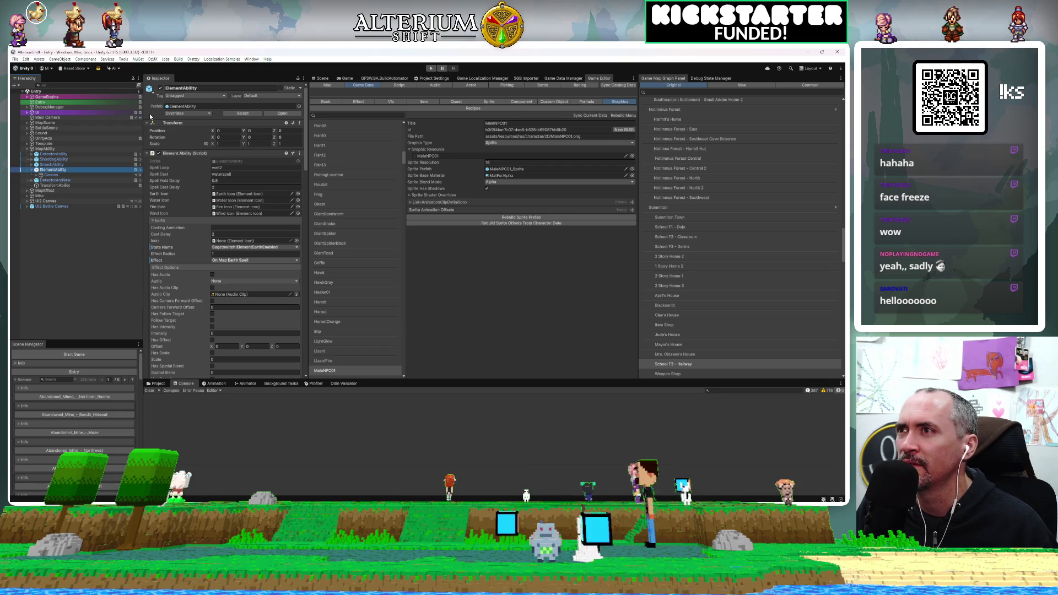
left_click(44, 175)
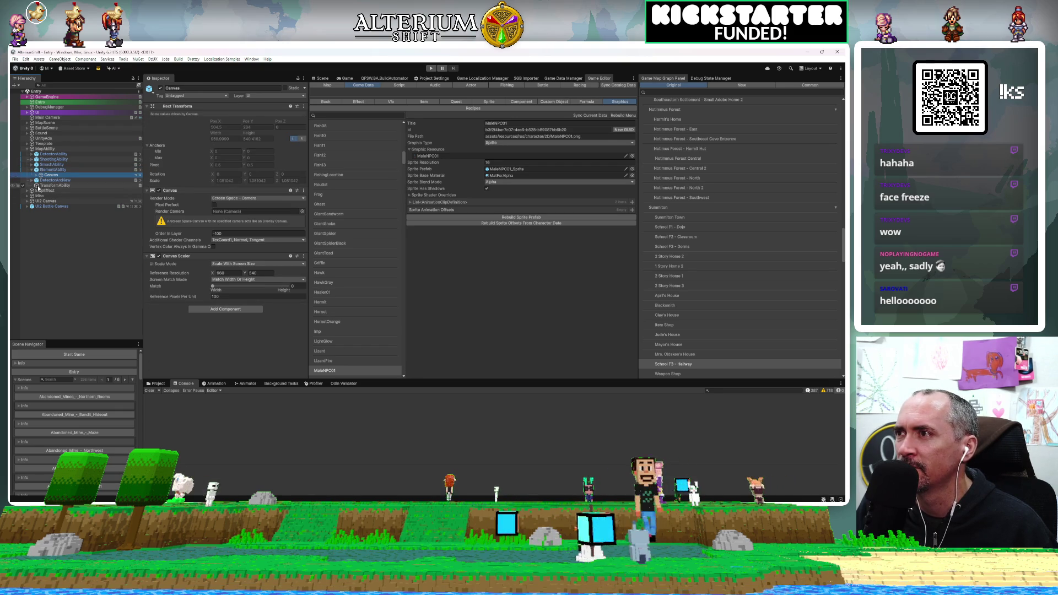
Create an empty child named Canvas under TransformAbility and paste the copied Canvas component onto it
left_click(42, 186)
right_click(39, 185)
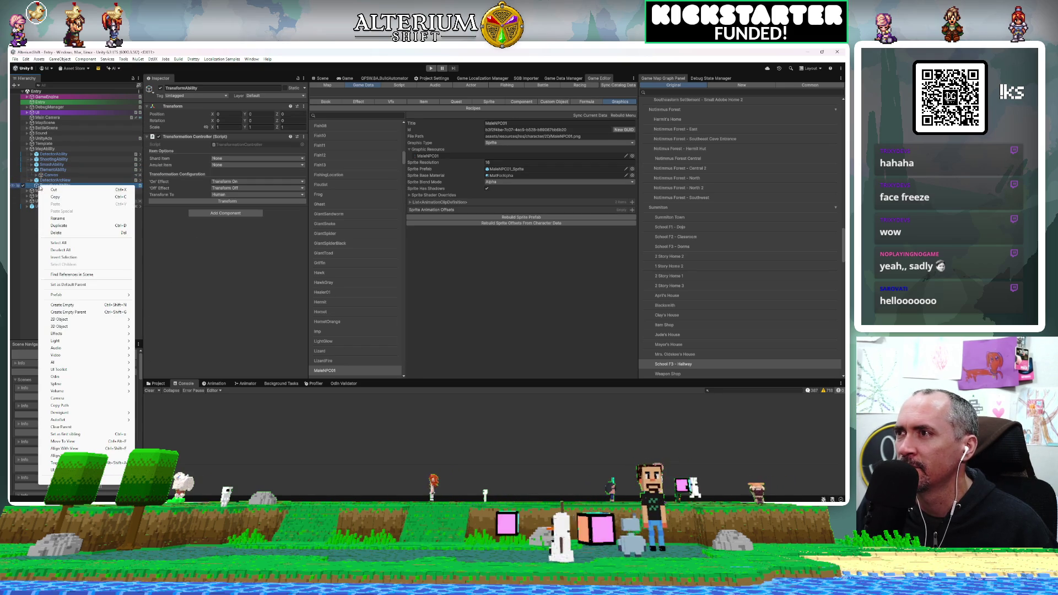
left_click(102, 305)
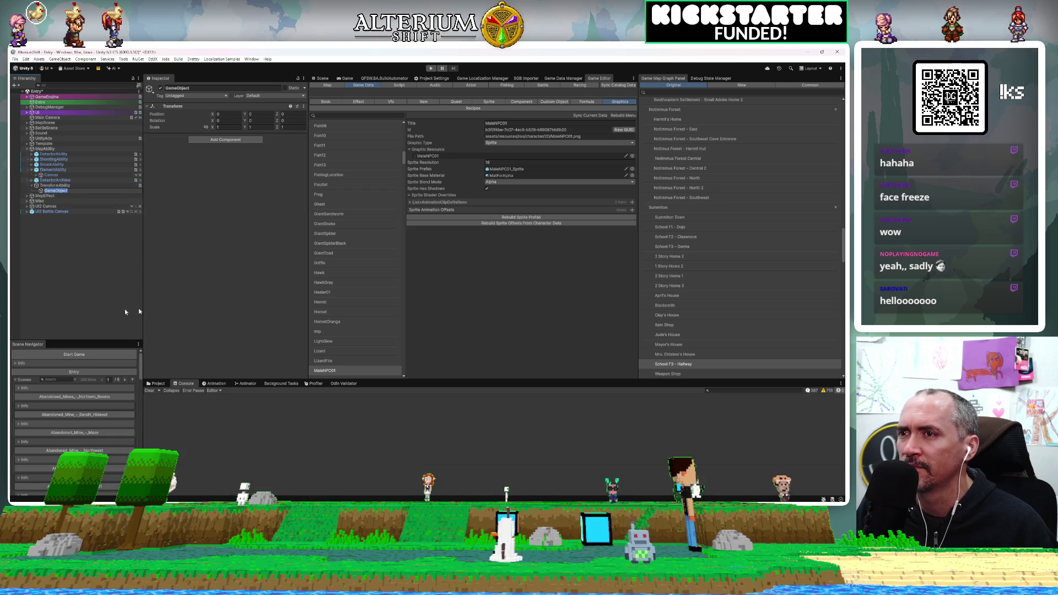
type("Ca")
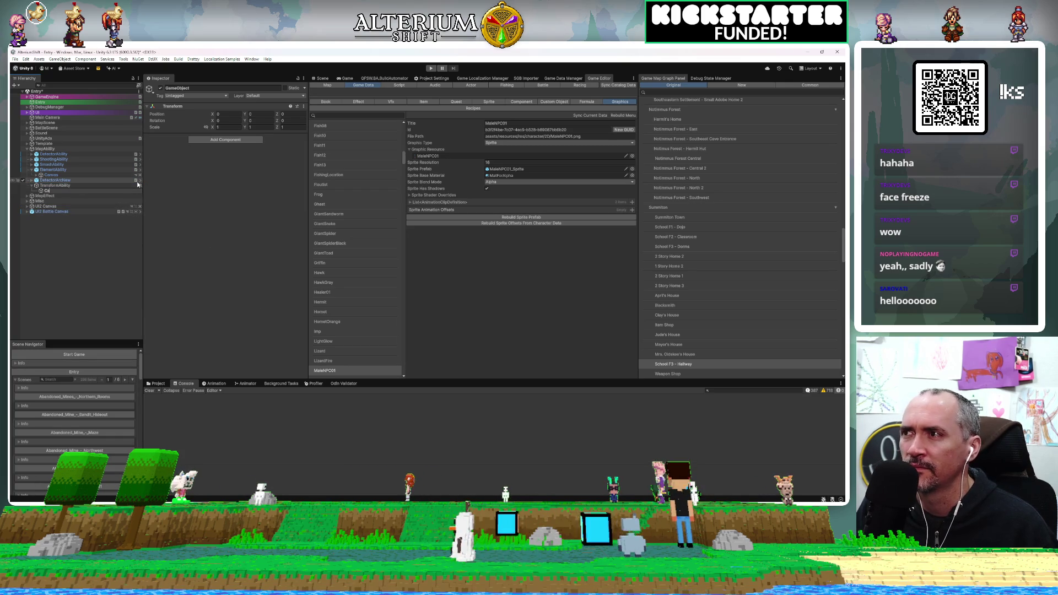
type("nvas")
key("Return")
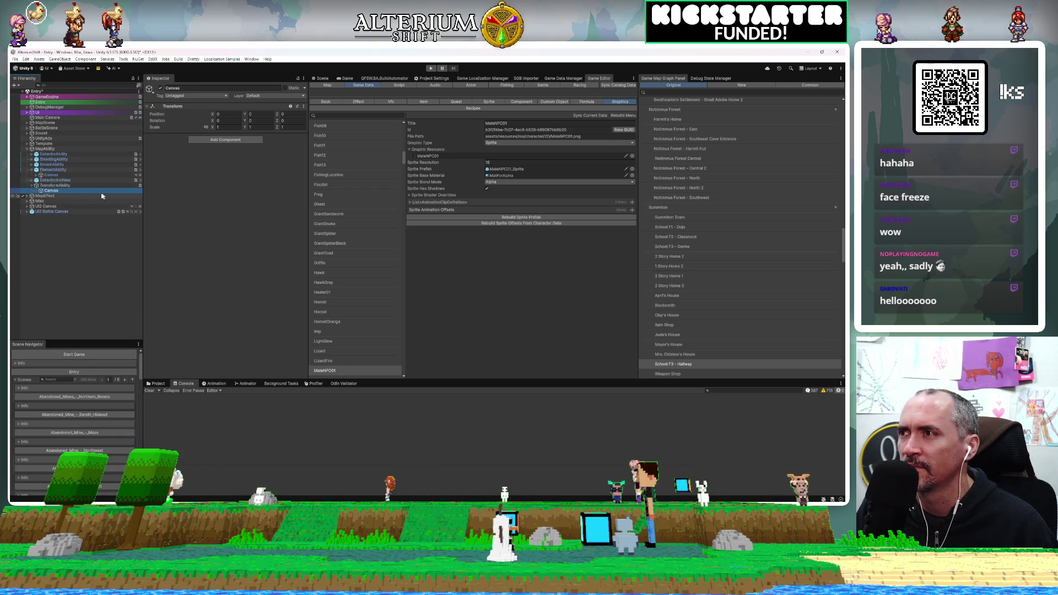
left_click(195, 172)
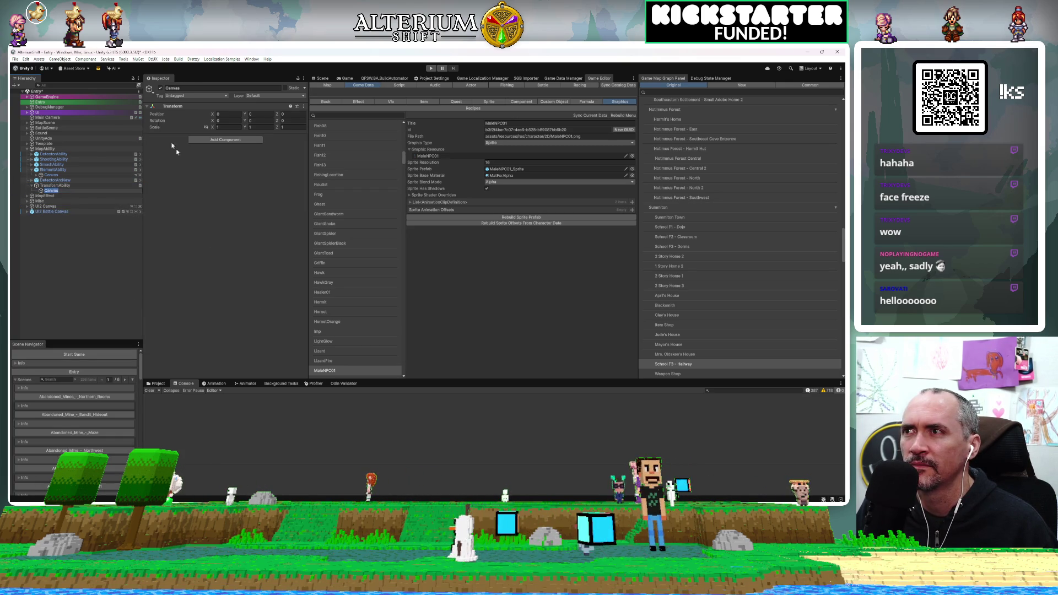
left_click(304, 106)
mouse_move(347, 168)
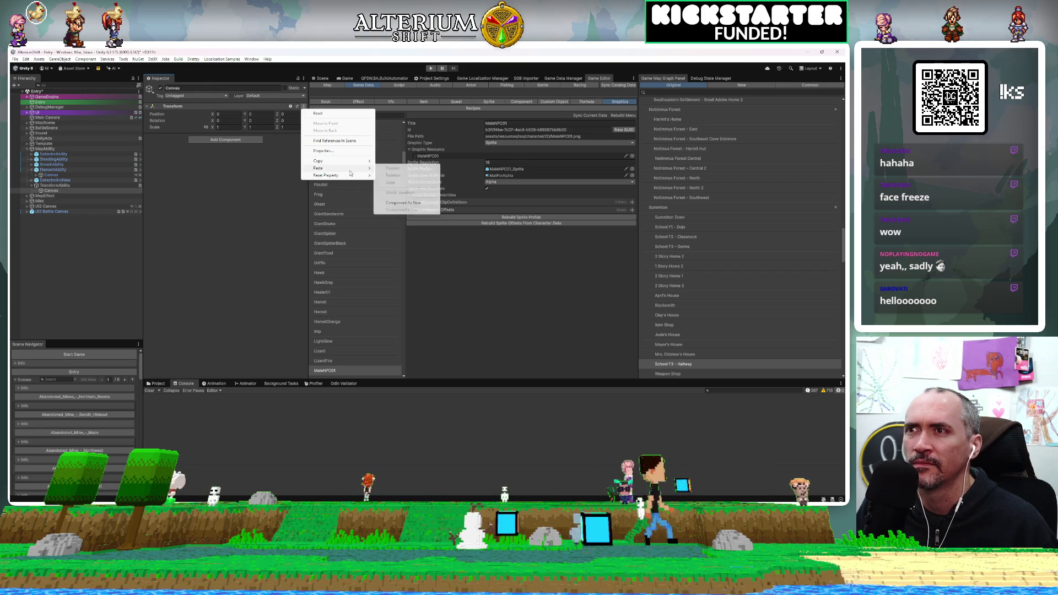
left_click(403, 203)
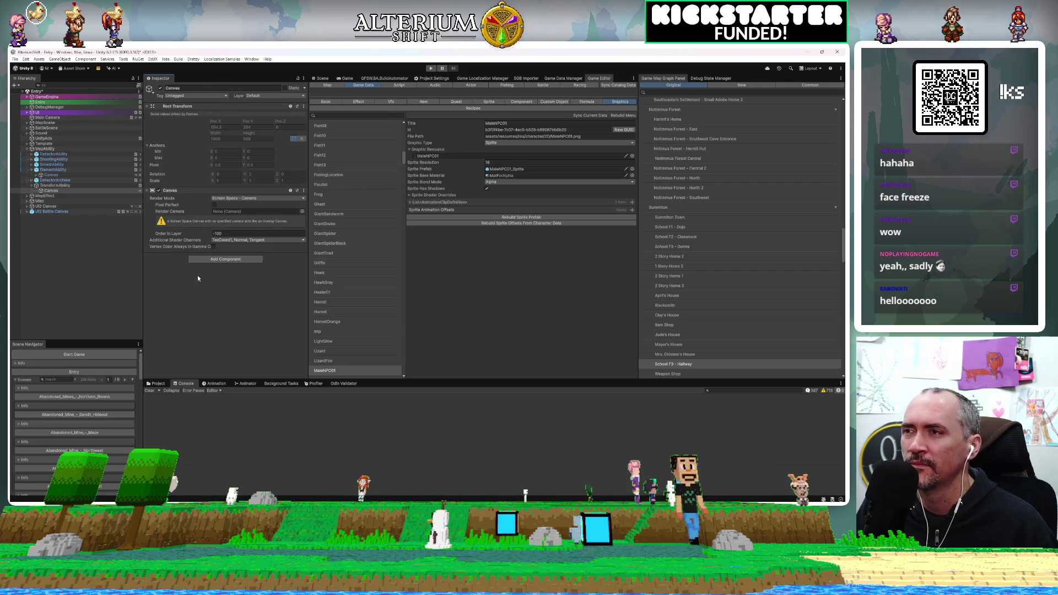
Copy ElementAbility's Canvas Scaler and paste it as a new component on TransformAbility's Canvas
left_click(52, 175)
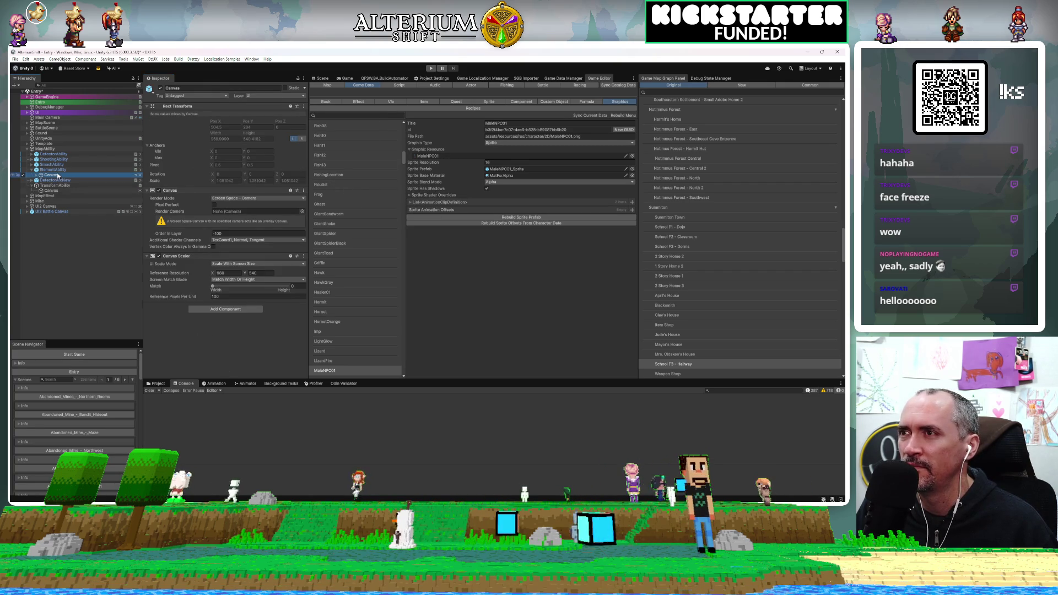
left_click(304, 256)
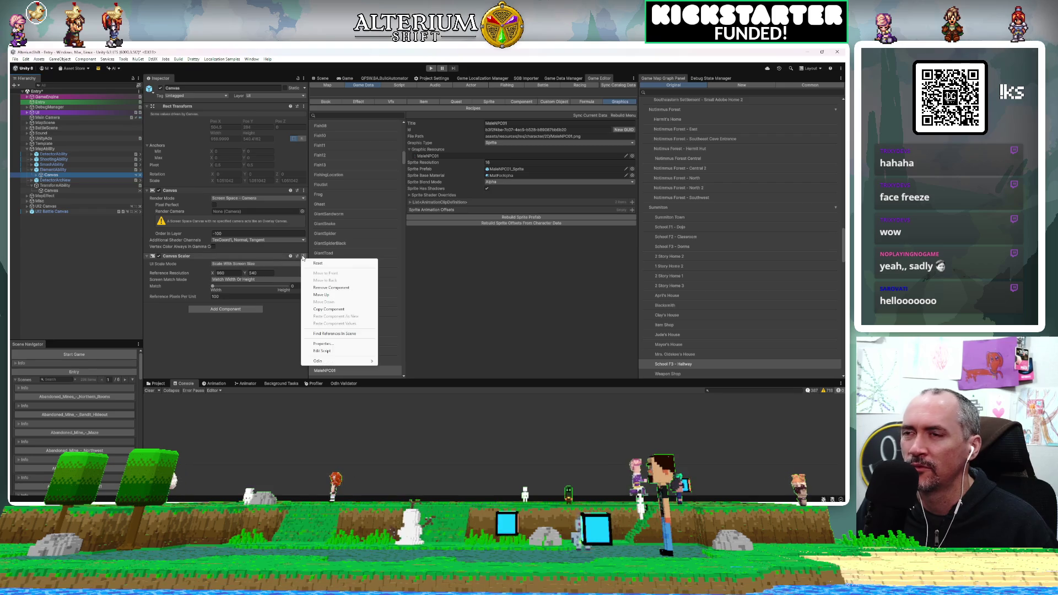
left_click(315, 311)
left_click(51, 191)
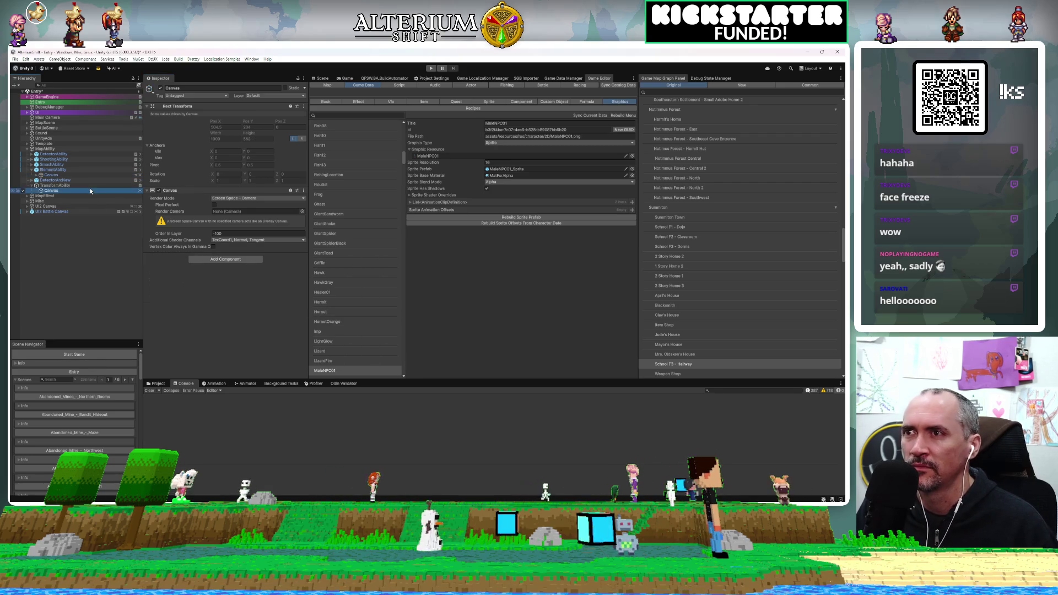
left_click(303, 190)
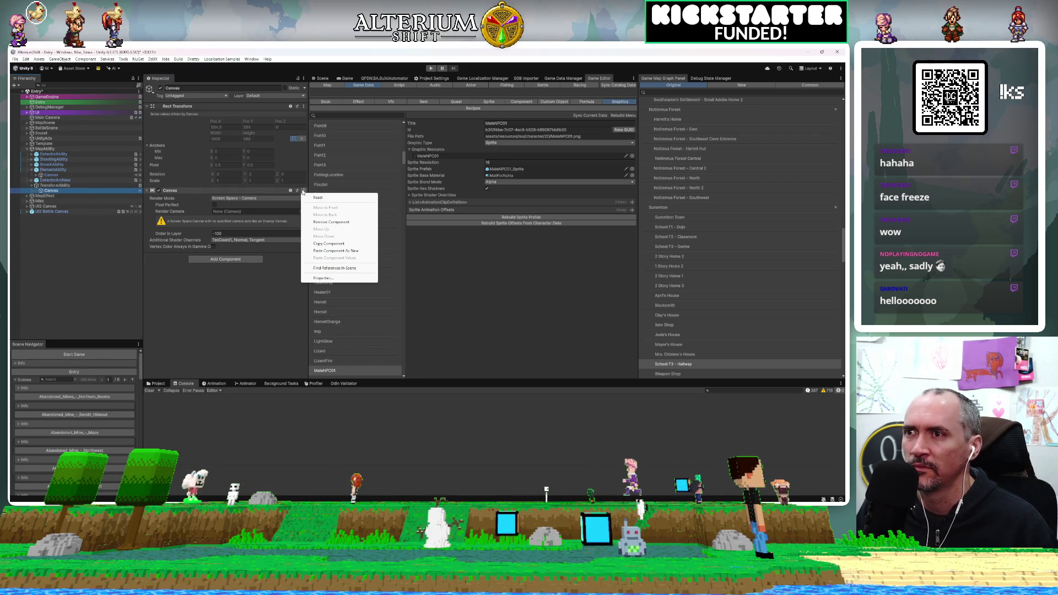
left_click(335, 250)
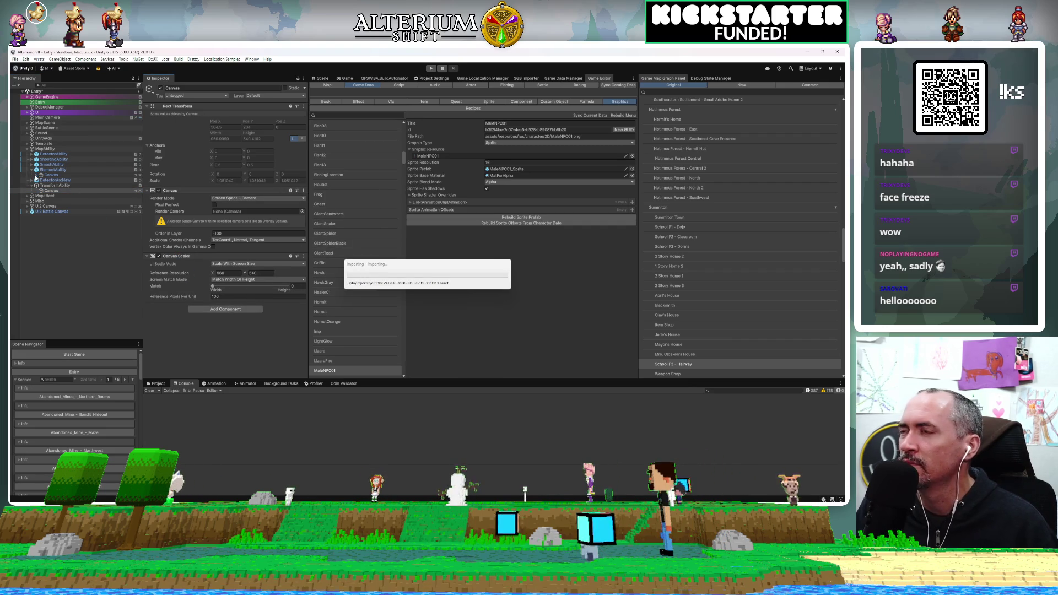
Expand ElementAbility's Canvas and drag its Root under TransformAbility's Canvas, then undo the move
left_click(36, 175)
left_click(48, 180)
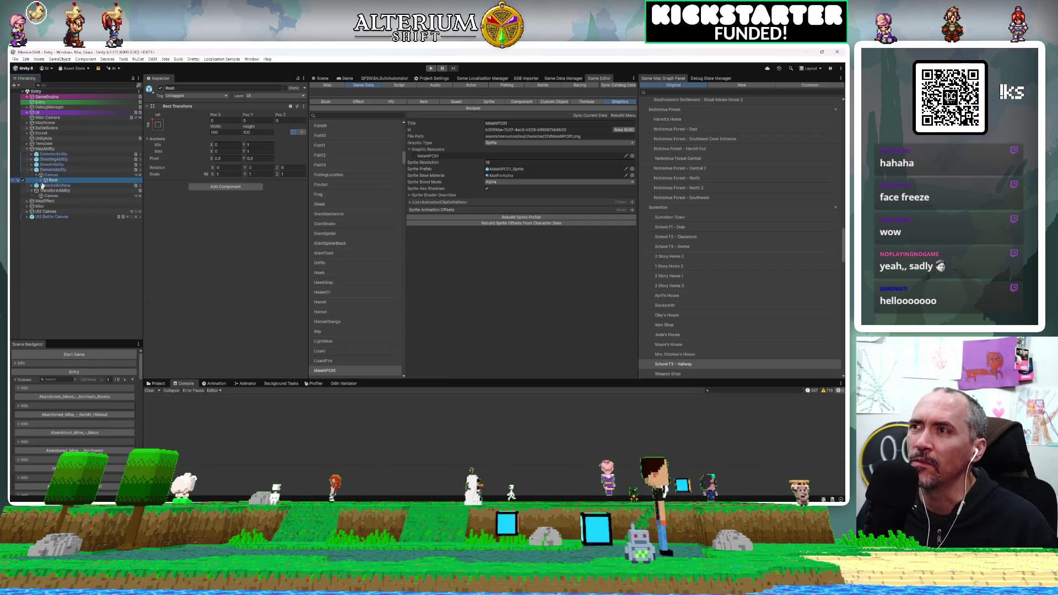
left_click(43, 186)
left_click(47, 181)
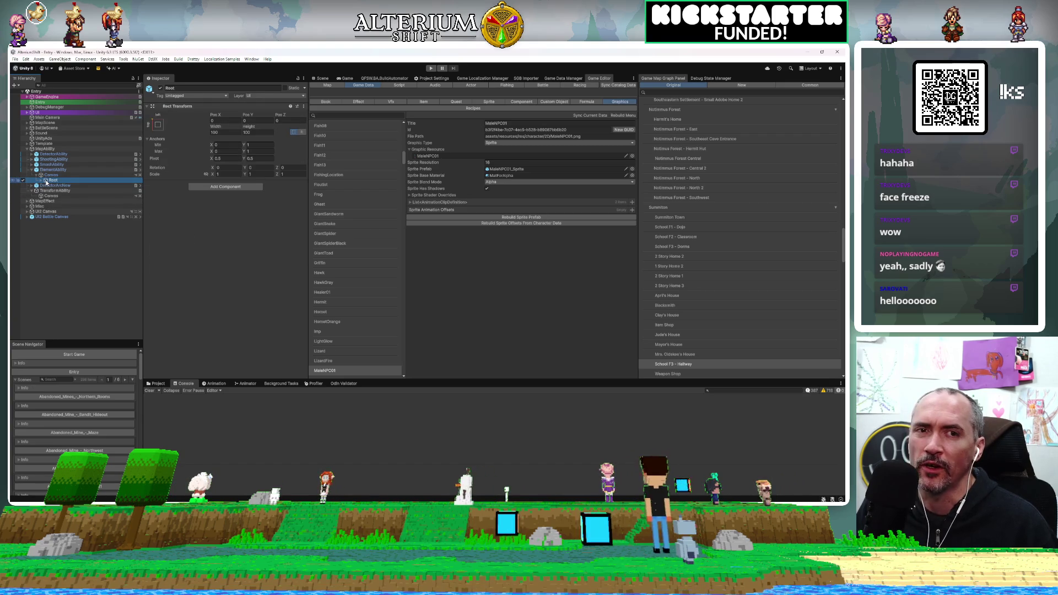
left_click_drag(47, 182, 51, 196)
key("ctrl+z")
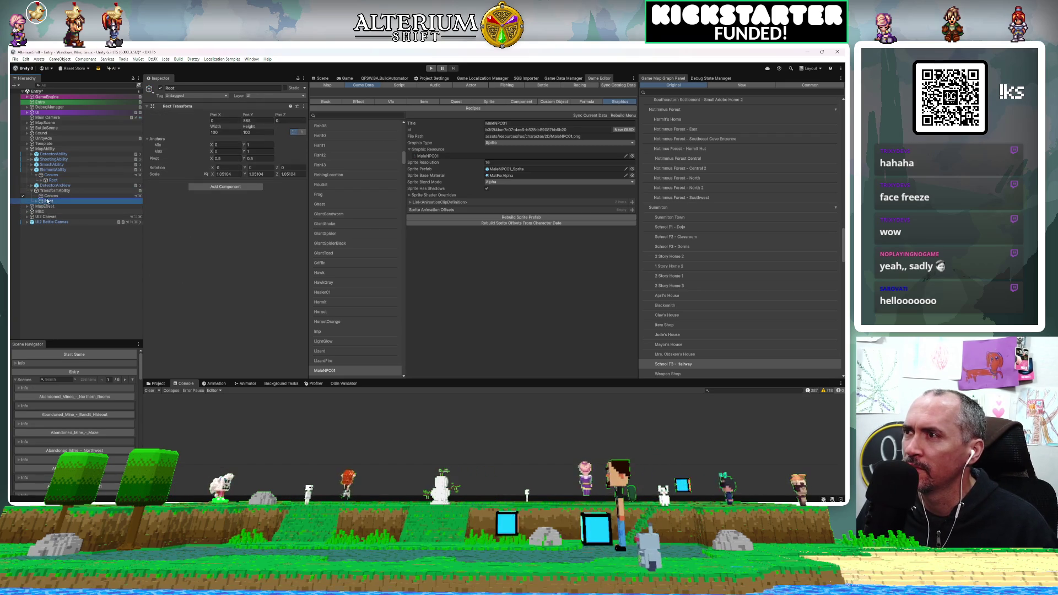
Expand TransformAbility's Canvas and Icons Center to list the element icons, then select Root
left_click(36, 196)
left_click(49, 201)
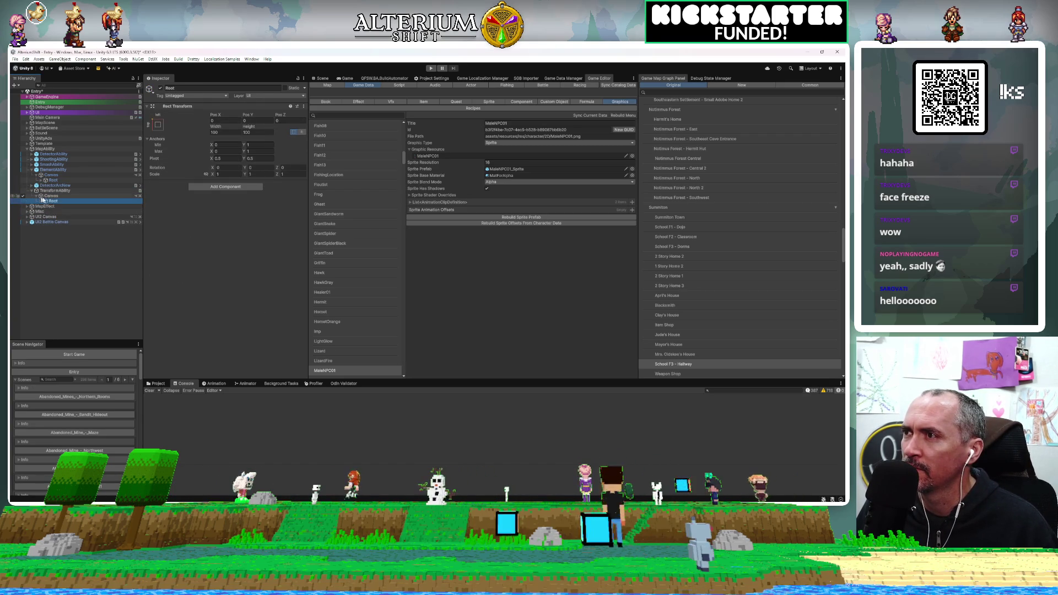
left_click(44, 206)
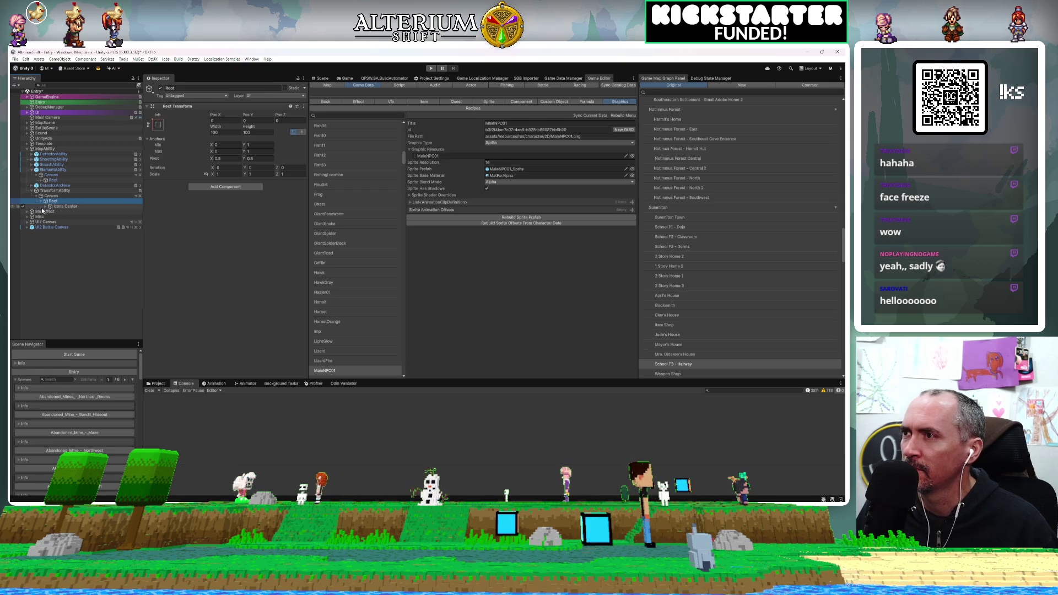
left_click(45, 207)
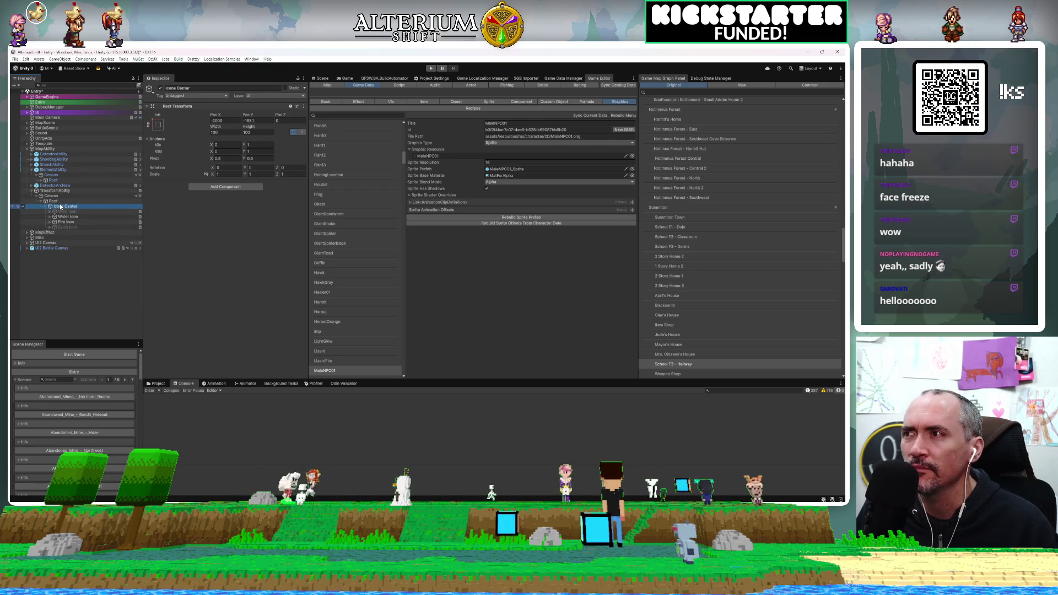
left_click(51, 196)
left_click(53, 200)
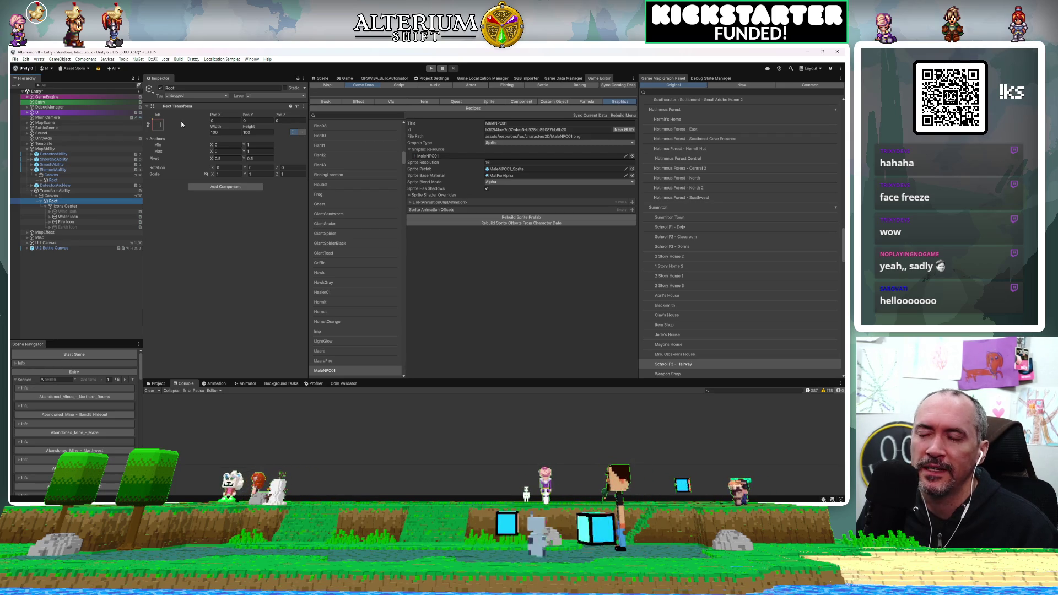
Open MaleNPC01.png in Aseprite, answering the load-as-animation prompt
double_click(428, 157)
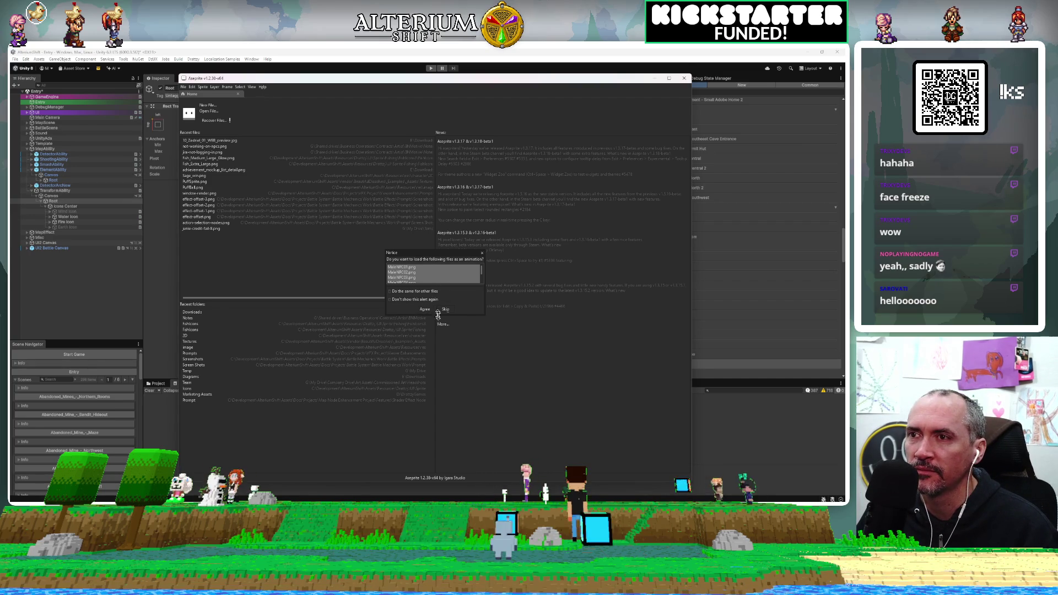
left_click(447, 310)
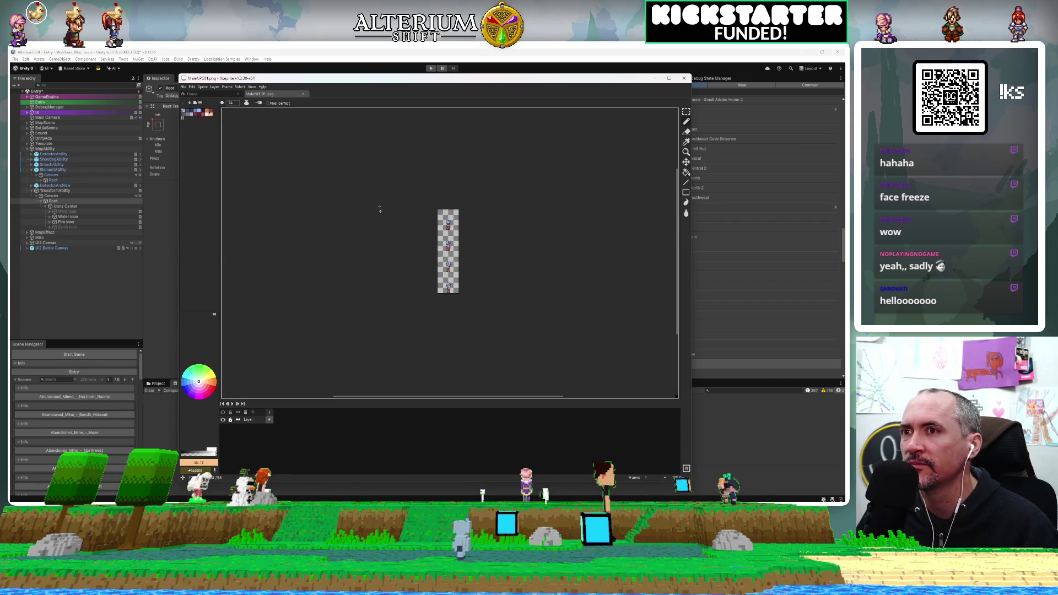
scroll(452, 223, "down", 1)
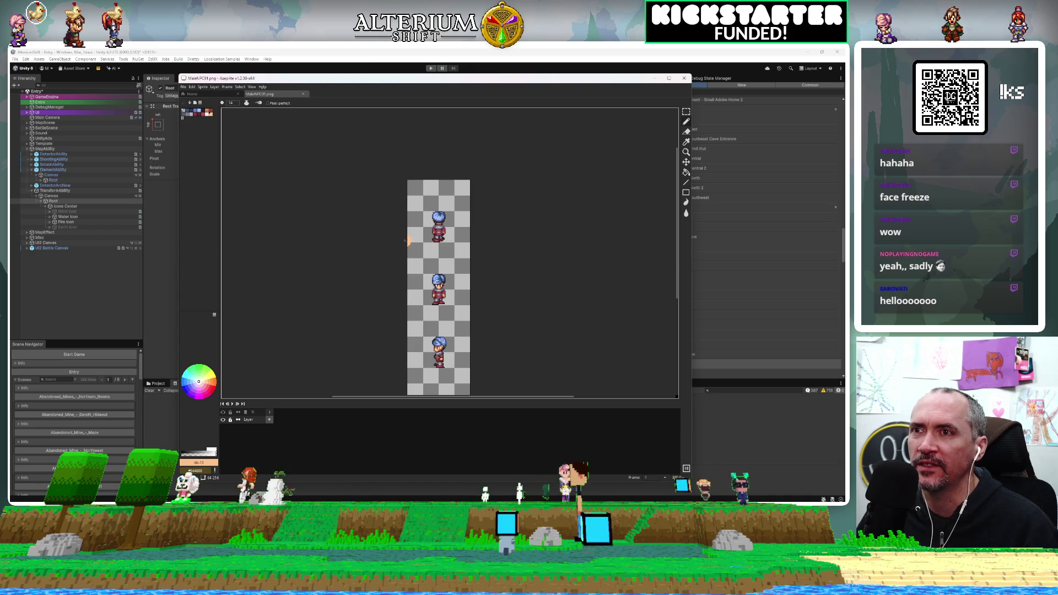
scroll(405, 241, "up", 2)
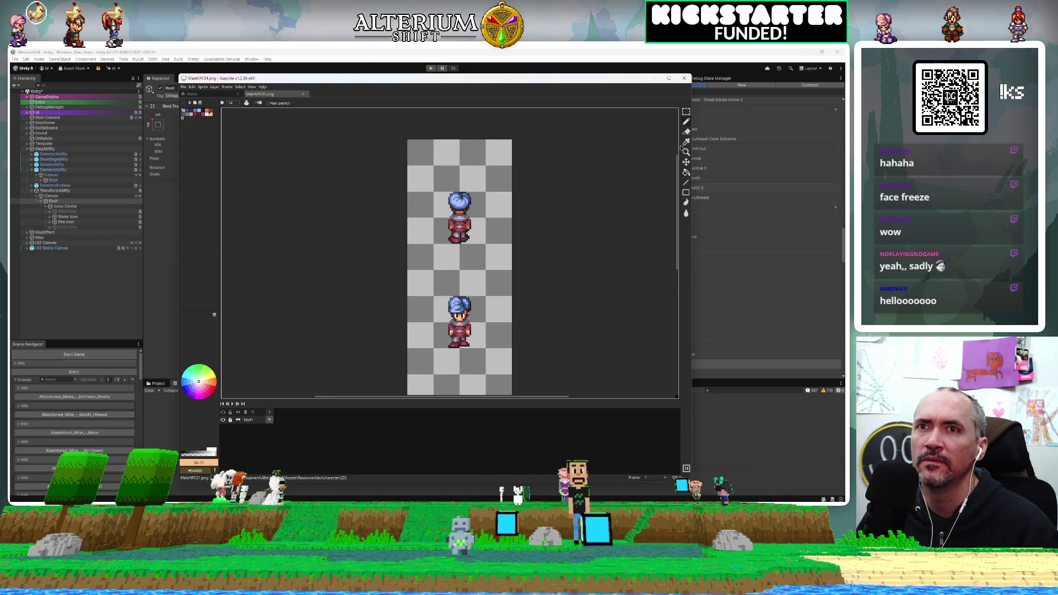
Marquee-select the top character frame of the sprite strip, then clear the selection
left_click(686, 112)
mouse_move(407, 140)
left_mouse_down()
mouse_move(497, 205)
mouse_move(529, 266)
mouse_move(535, 258)
mouse_move(535, 278)
mouse_move(511, 271)
left_mouse_up()
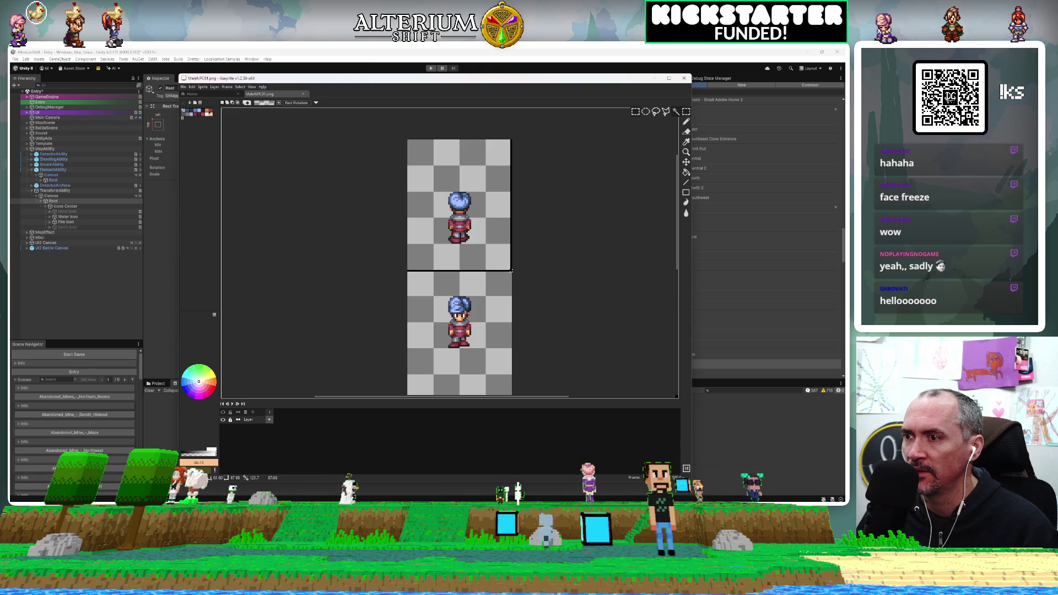
left_click_drag(510, 271, 511, 276)
left_click(374, 193)
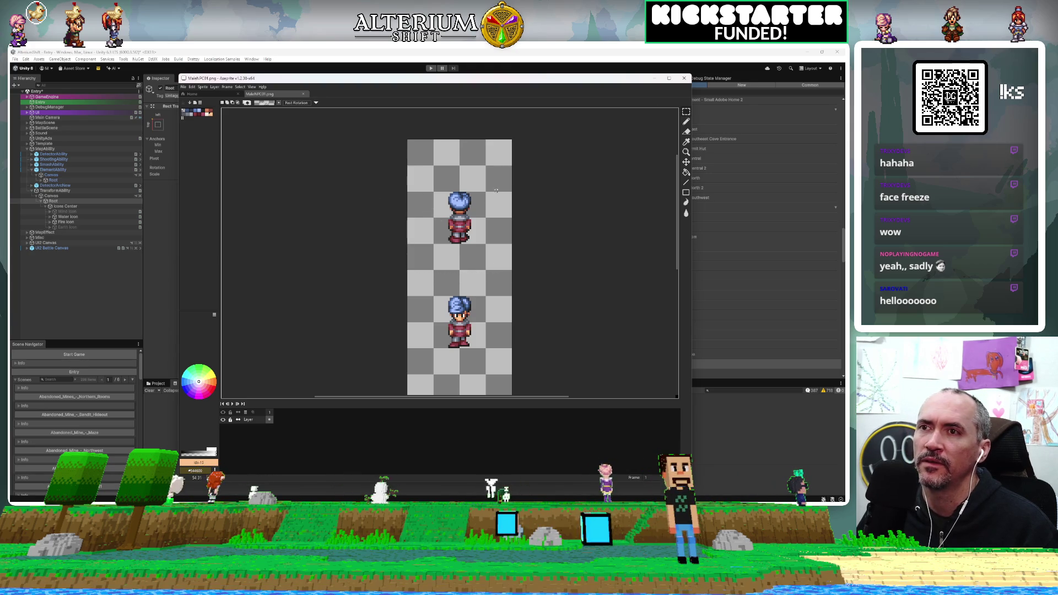
scroll(495, 227, "down", 2)
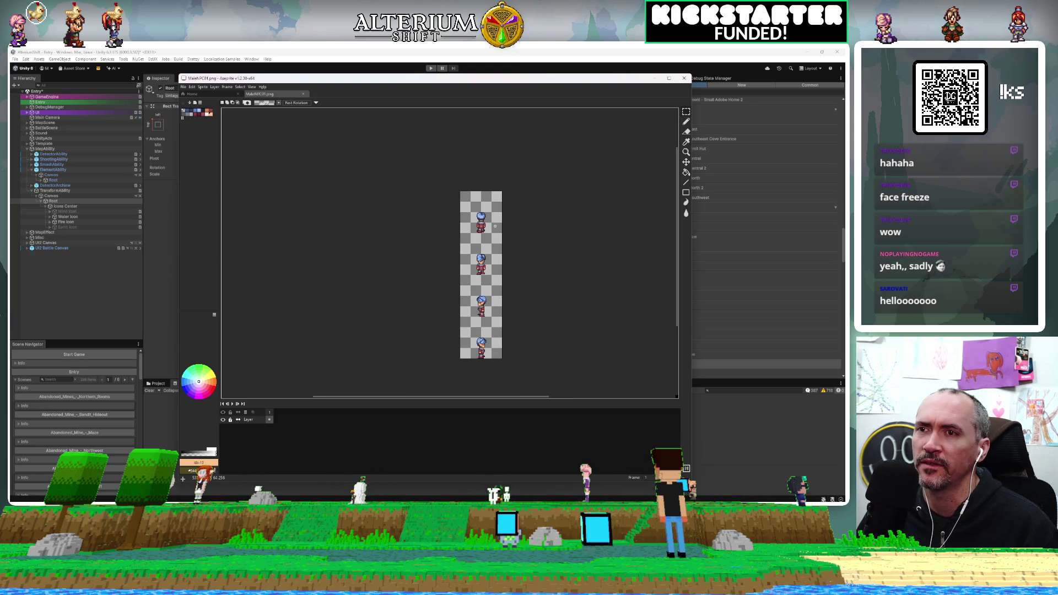
scroll(495, 226, "up", 1)
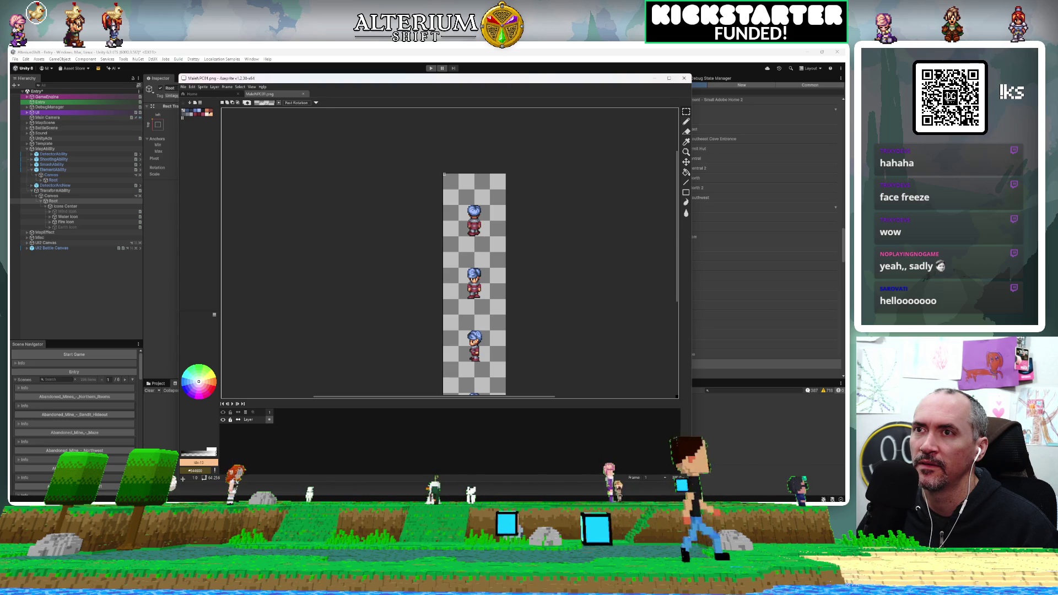
Marquee-select the top character frame in Aseprite to read its size, then deselect
left_click_drag(443, 174, 504, 236)
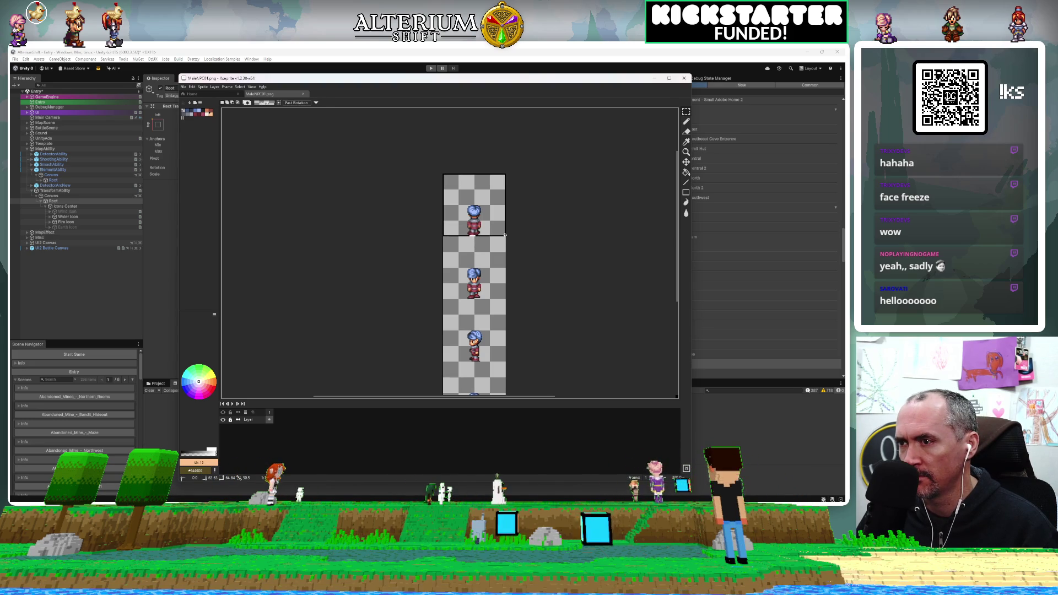
left_click_drag(504, 235, 505, 237)
left_click(564, 213)
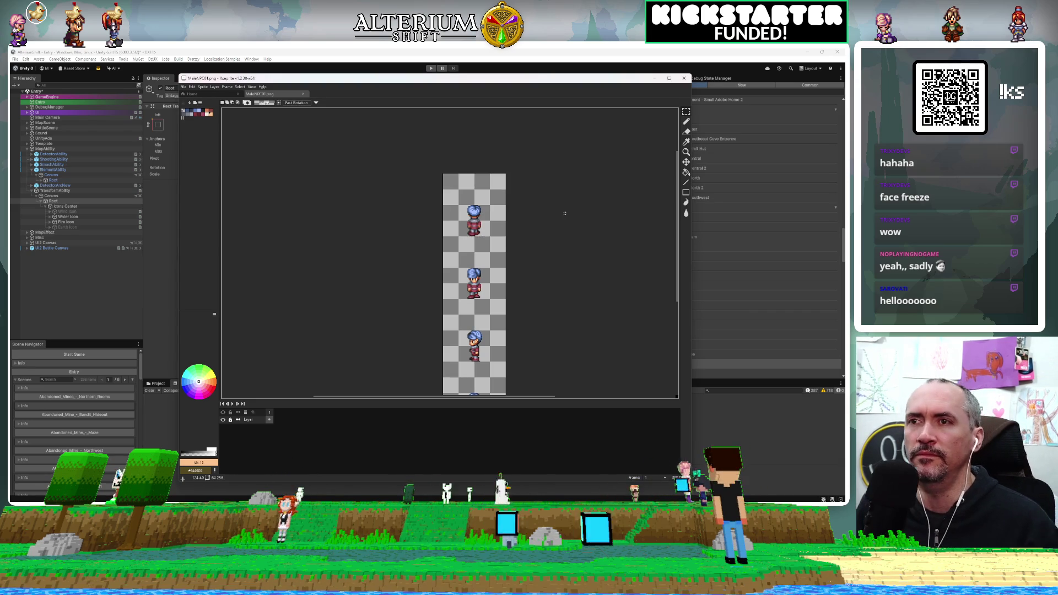
scroll(565, 214, "down", 1)
scroll(565, 213, "up", 3)
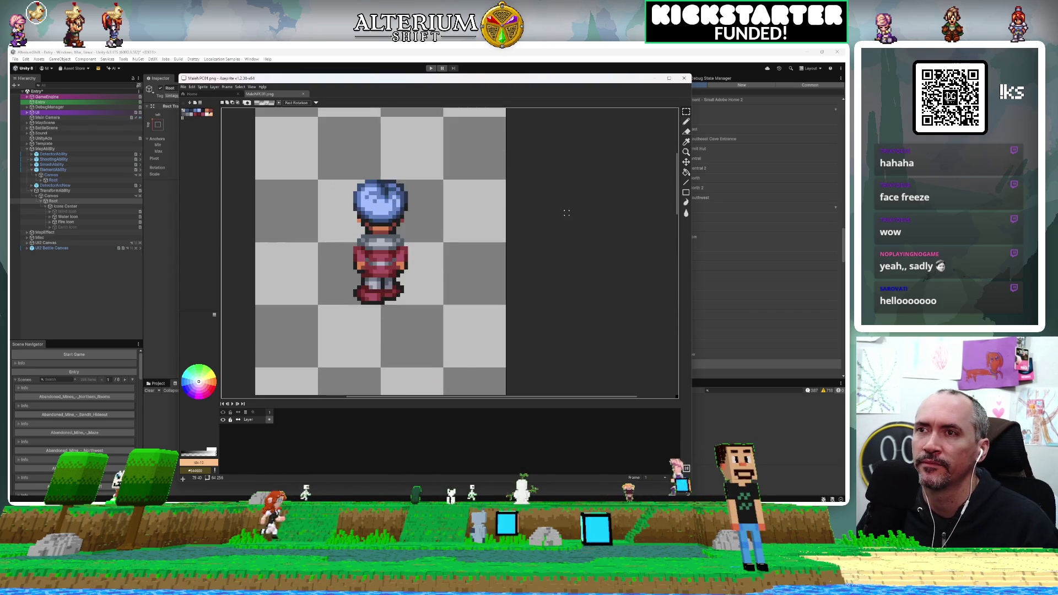
scroll(566, 213, "down", 3)
left_click_drag(578, 272, 544, 215)
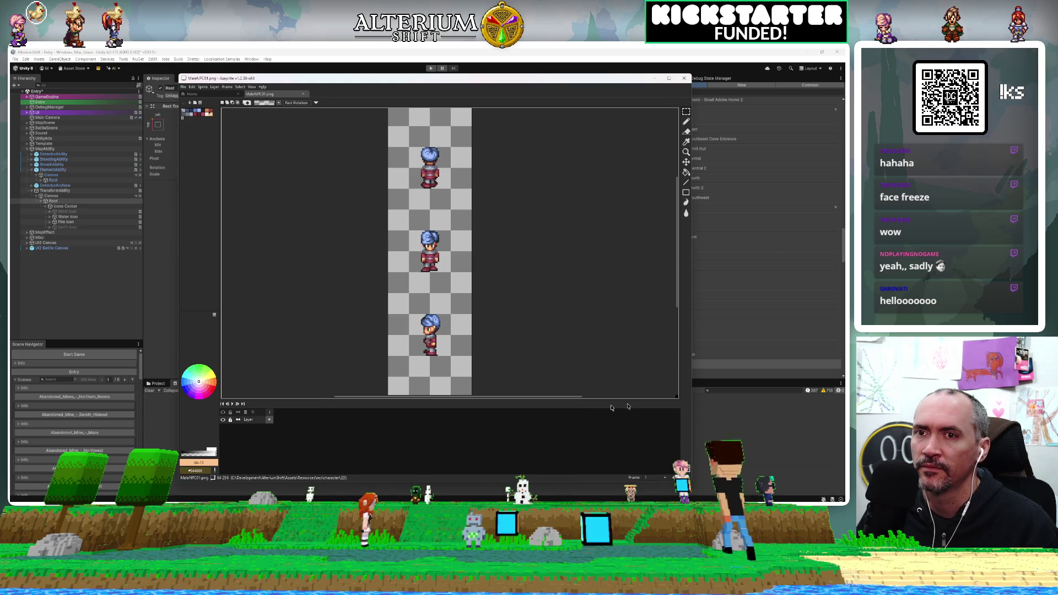
Enlarge the Aseprite window and reselect tightly around the top sprite to measure it
left_click_drag(690, 482, 727, 508)
left_click_drag(455, 231, 471, 274)
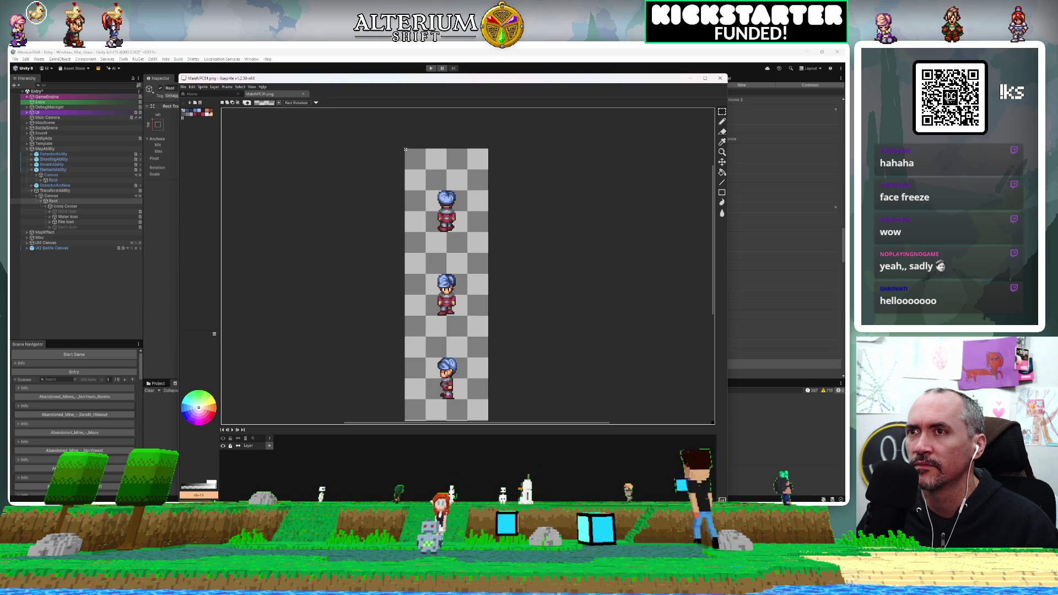
mouse_move(405, 149)
left_mouse_down()
mouse_move(487, 198)
mouse_move(488, 234)
left_mouse_up()
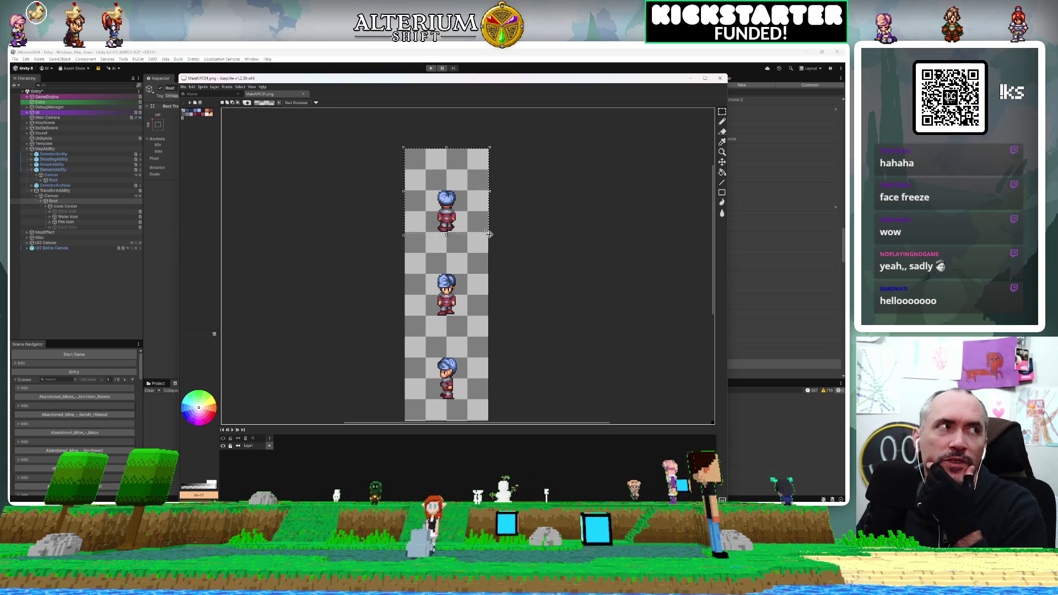
key("ctrl+d")
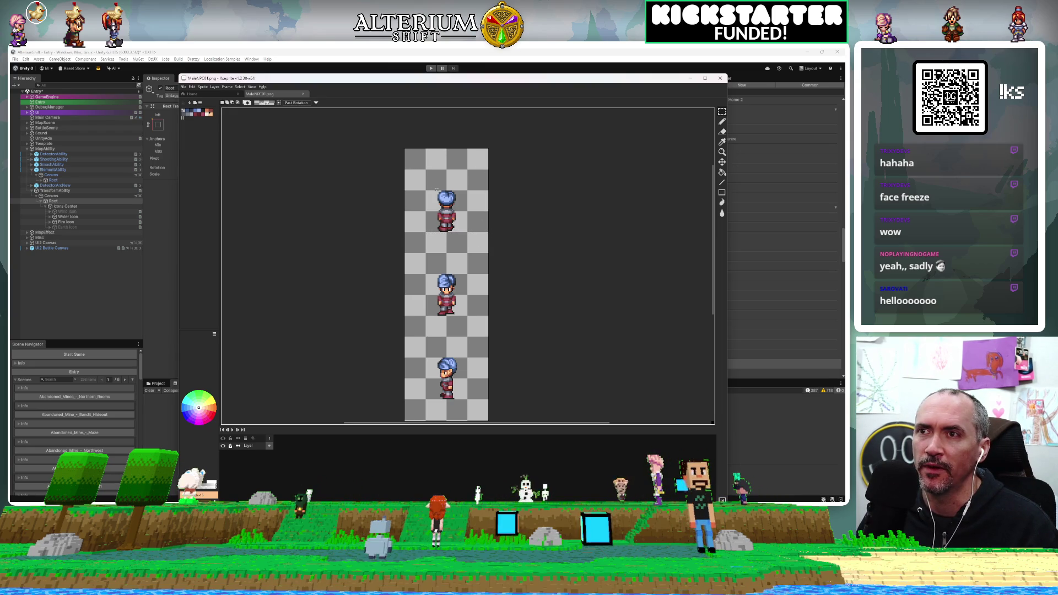
left_click_drag(437, 191, 457, 231)
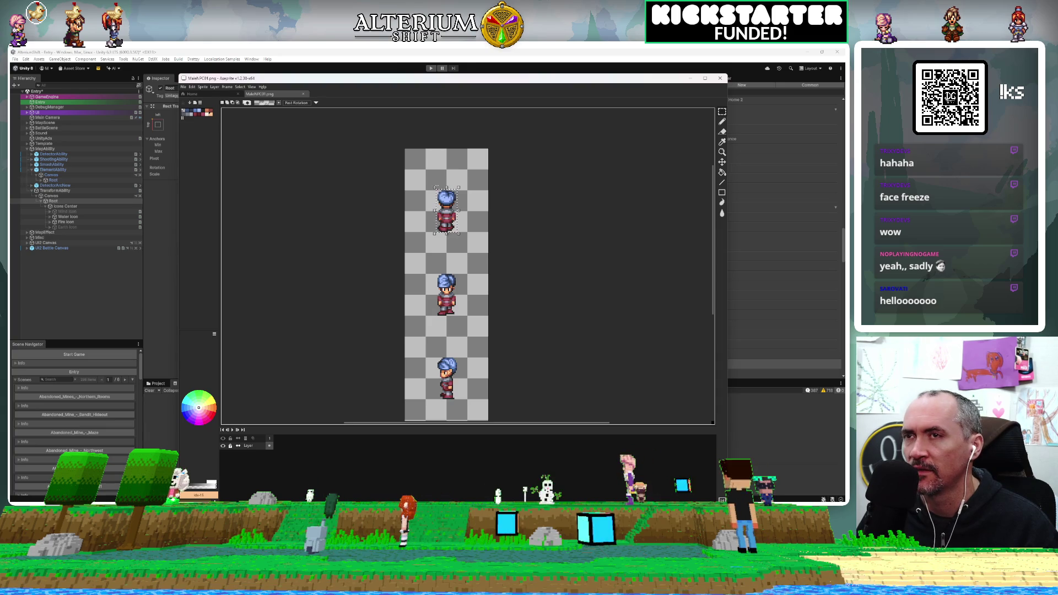
Nudge the Aseprite window up and switch through Rider back to Unity Editor
left_click_drag(443, 78, 438, 56)
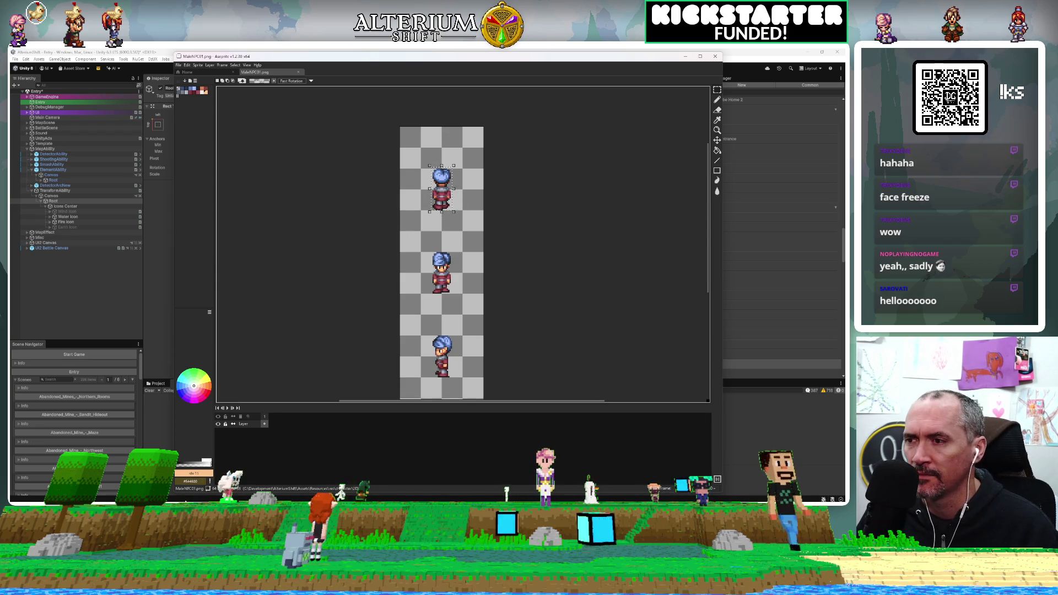
key("alt+Tab")
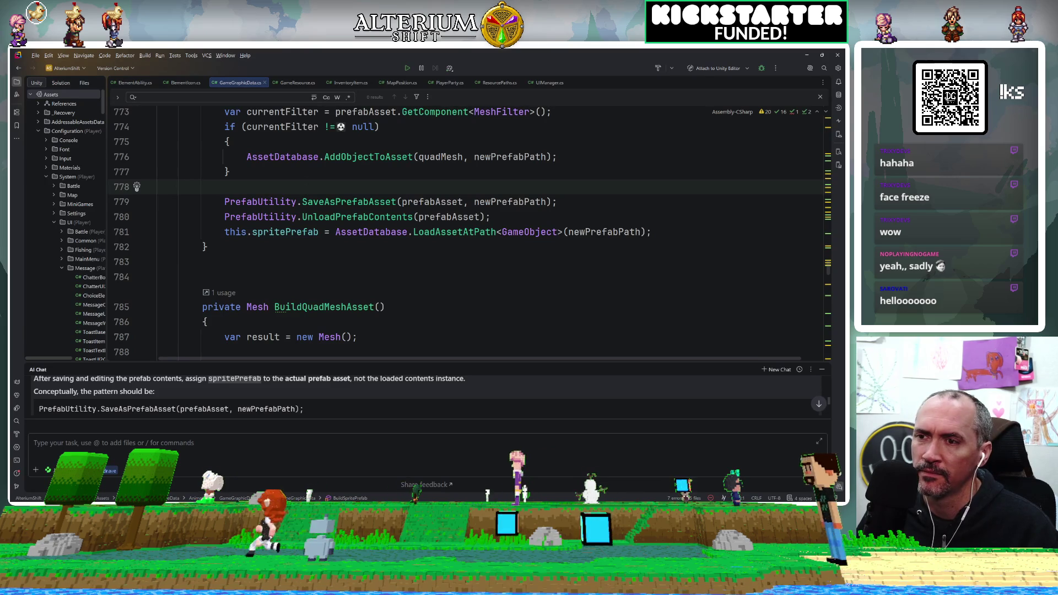
key("alt+Tab")
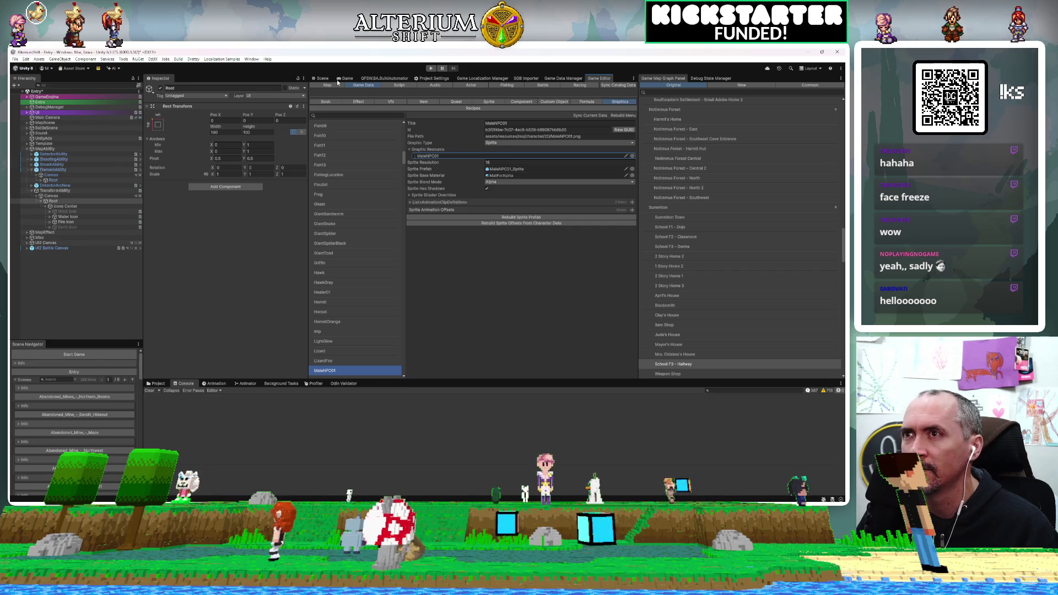
Show and widen the Scene view, then select Root under TransformAbility's Canvas
left_click(319, 80)
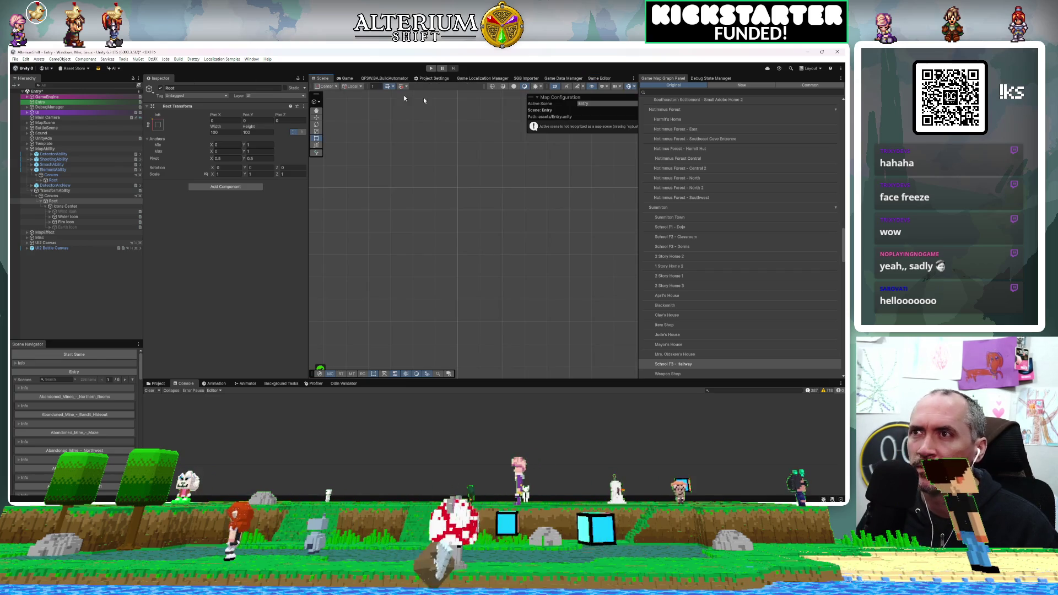
left_click_drag(641, 202, 761, 221)
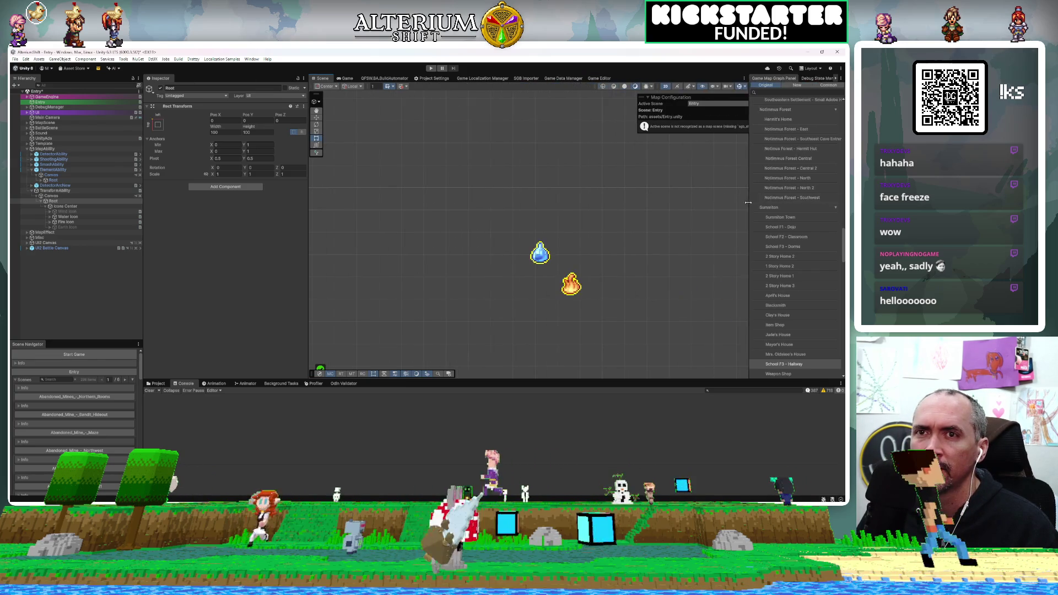
mouse_move(646, 232)
left_mouse_down()
mouse_move(643, 206)
mouse_move(557, 171)
mouse_move(583, 156)
left_mouse_up()
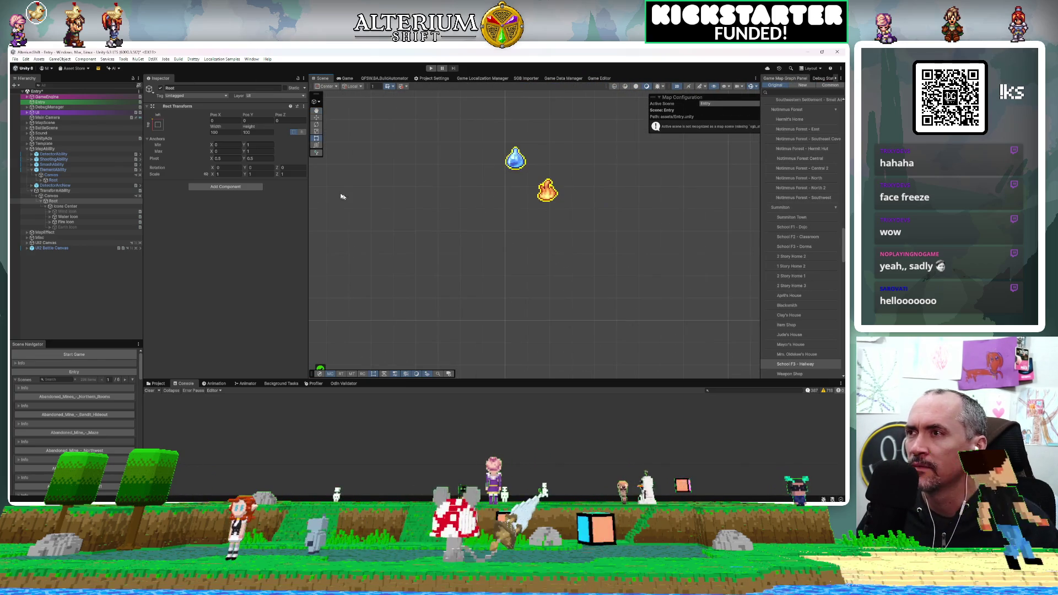
left_click(54, 197)
double_click(53, 201)
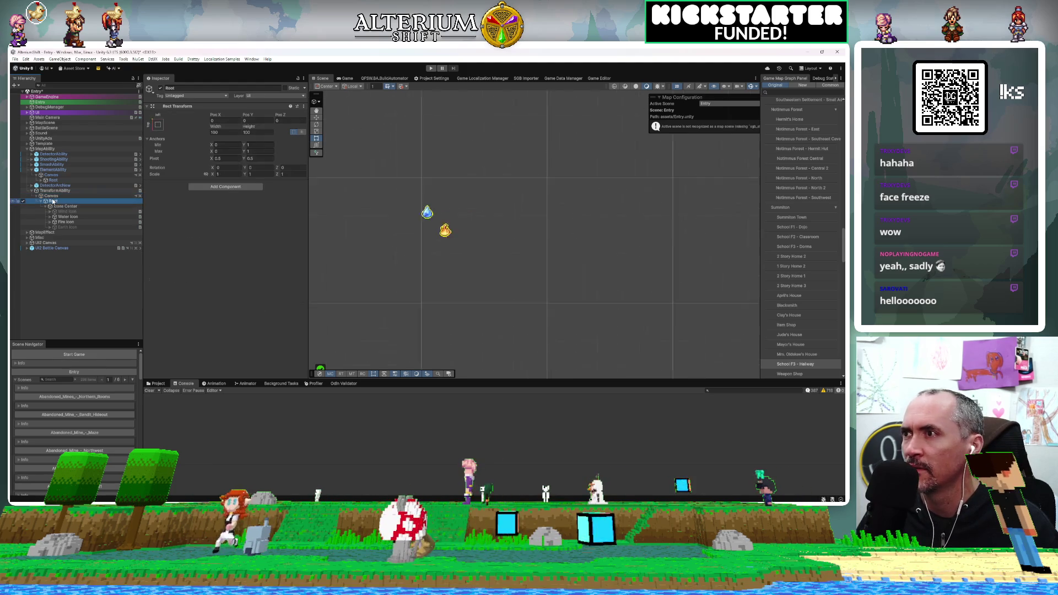
Pan and zoom the Scene view to bring Root's rect and icons into view
scroll(445, 263, "down", 5)
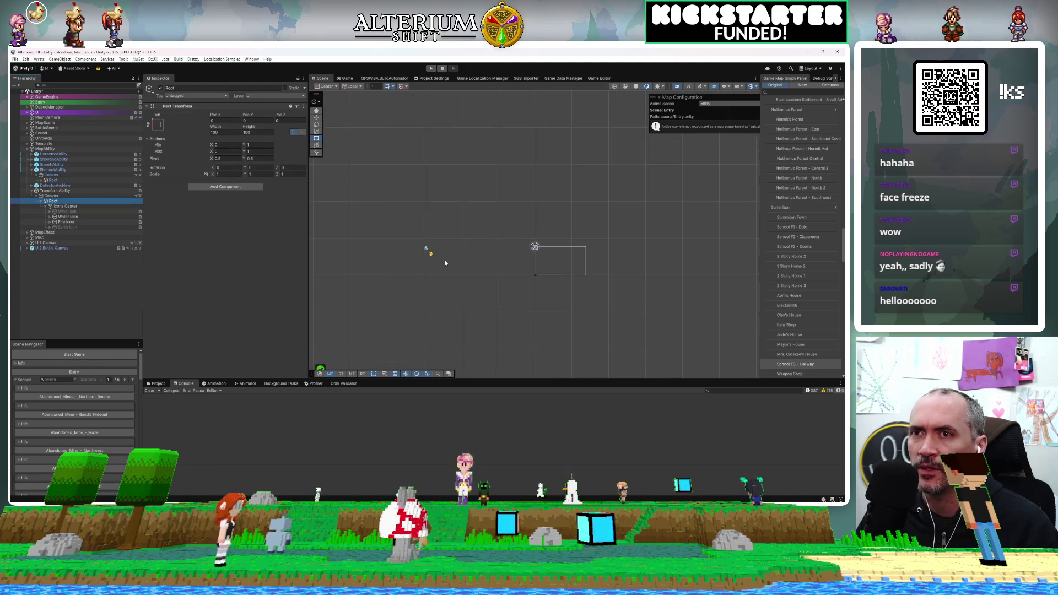
left_click_drag(444, 263, 635, 252)
left_click_drag(442, 197, 386, 208)
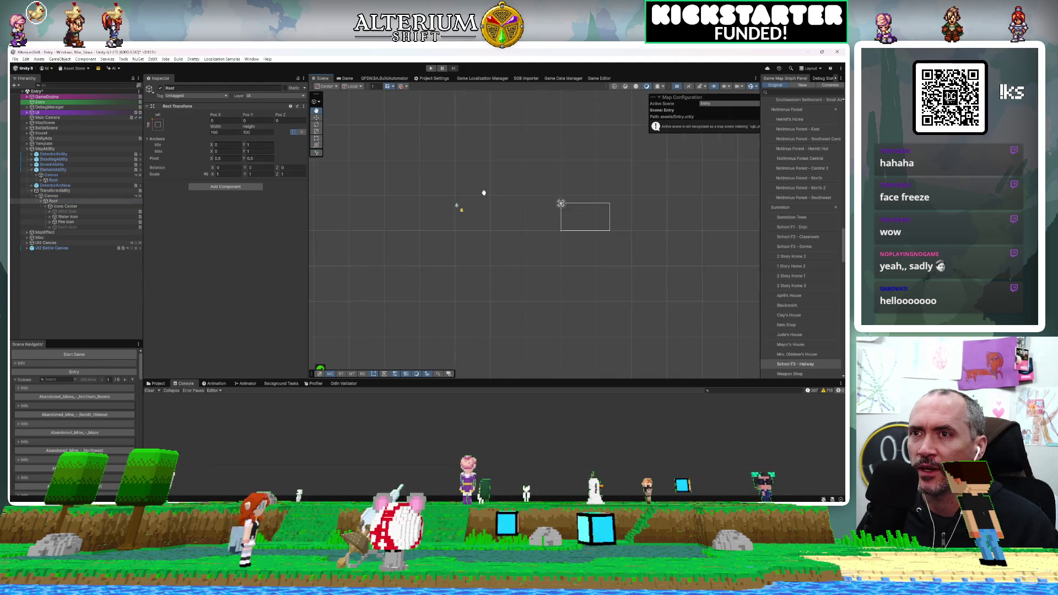
left_click_drag(500, 228, 450, 205)
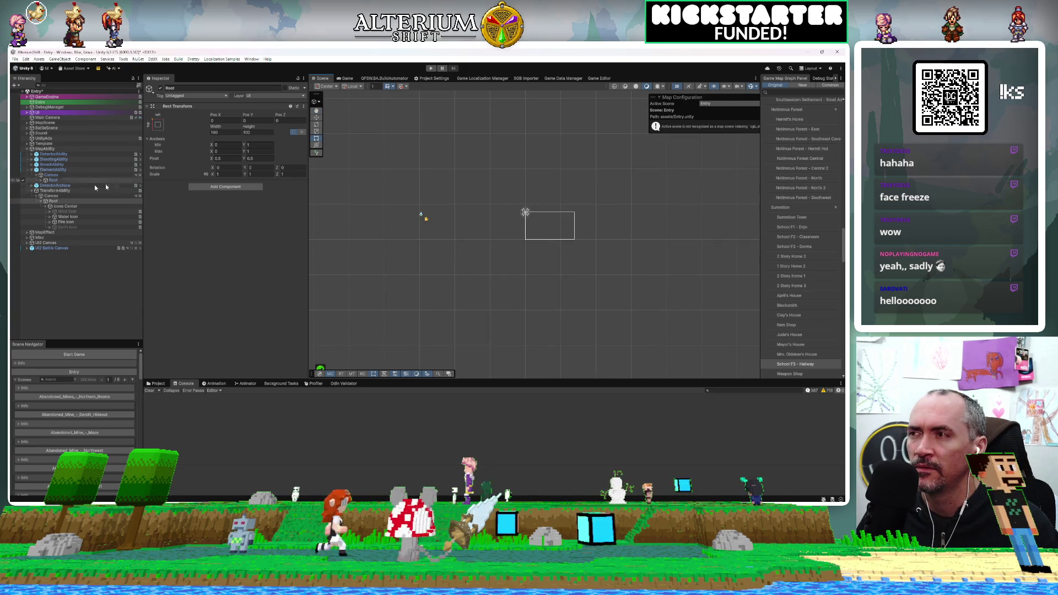
scroll(571, 259, "down", 3)
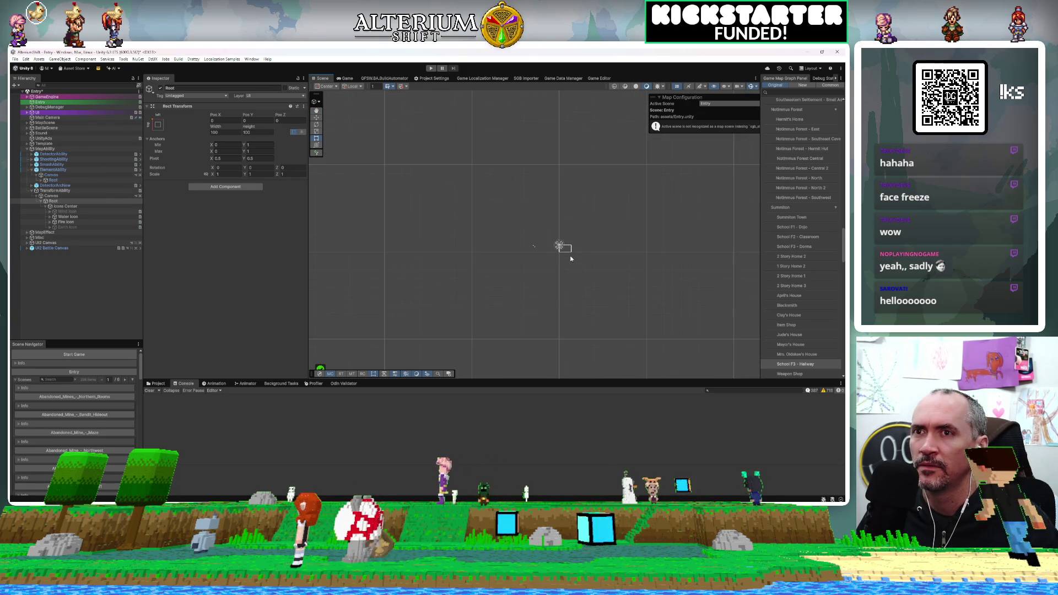
scroll(571, 259, "up", 4)
scroll(571, 259, "down", 2)
scroll(570, 258, "up", 1)
scroll(571, 258, "up", 2)
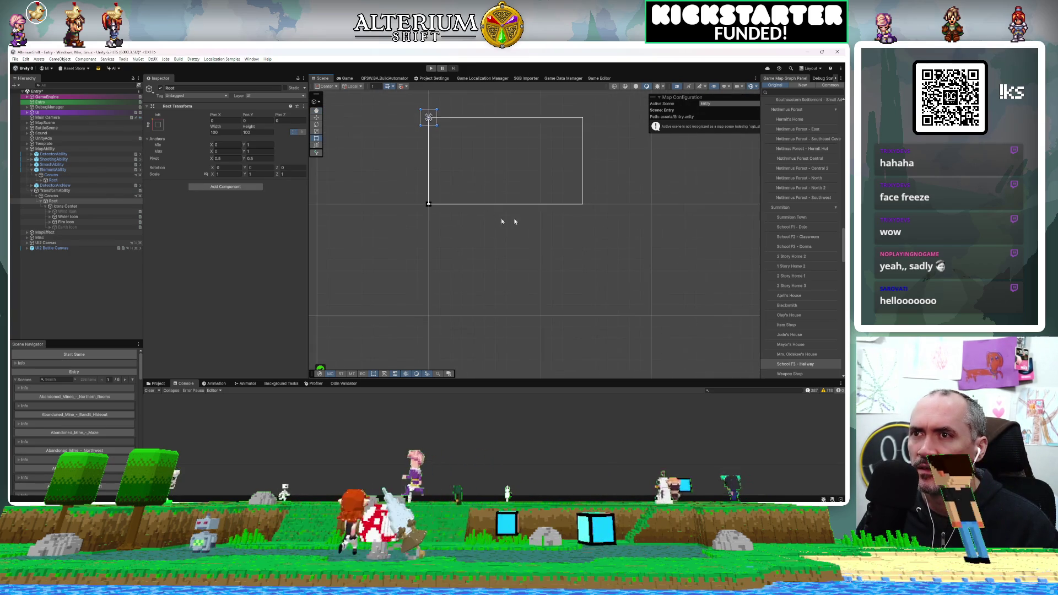
left_click_drag(501, 218, 602, 300)
mouse_move(551, 210)
left_mouse_down()
mouse_move(684, 214)
mouse_move(713, 230)
left_mouse_up()
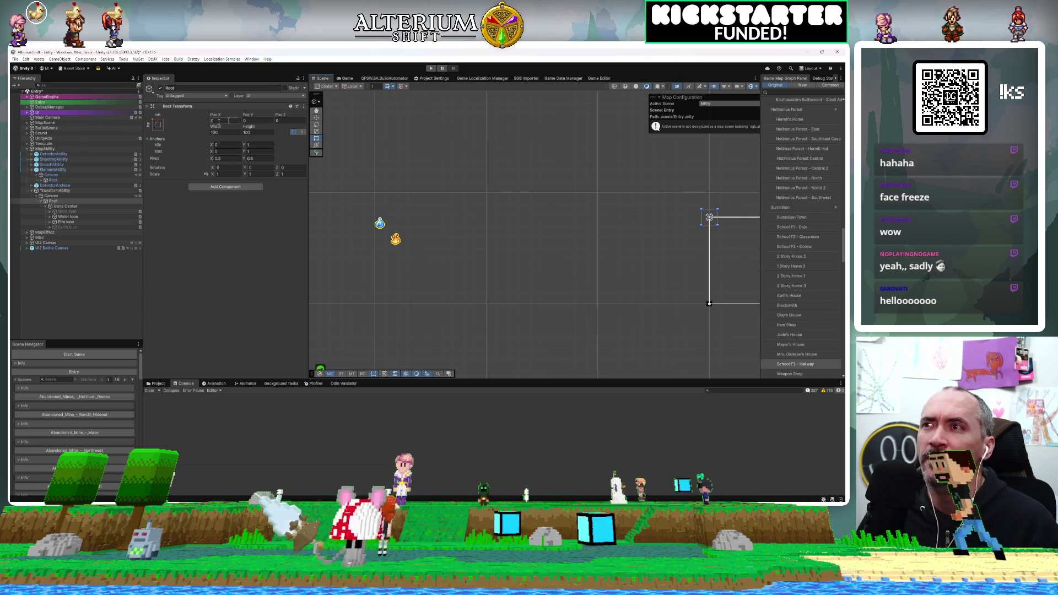
Slide TransformAbility's Root left to Pos X -424.91, comparing it with the other Root
mouse_move(215, 115)
left_mouse_down()
mouse_move(705, 113)
mouse_move(32, 246)
mouse_move(991, 308)
mouse_move(827, 416)
mouse_move(314, 430)
mouse_move(619, 448)
mouse_move(362, 295)
mouse_move(113, 236)
left_mouse_up()
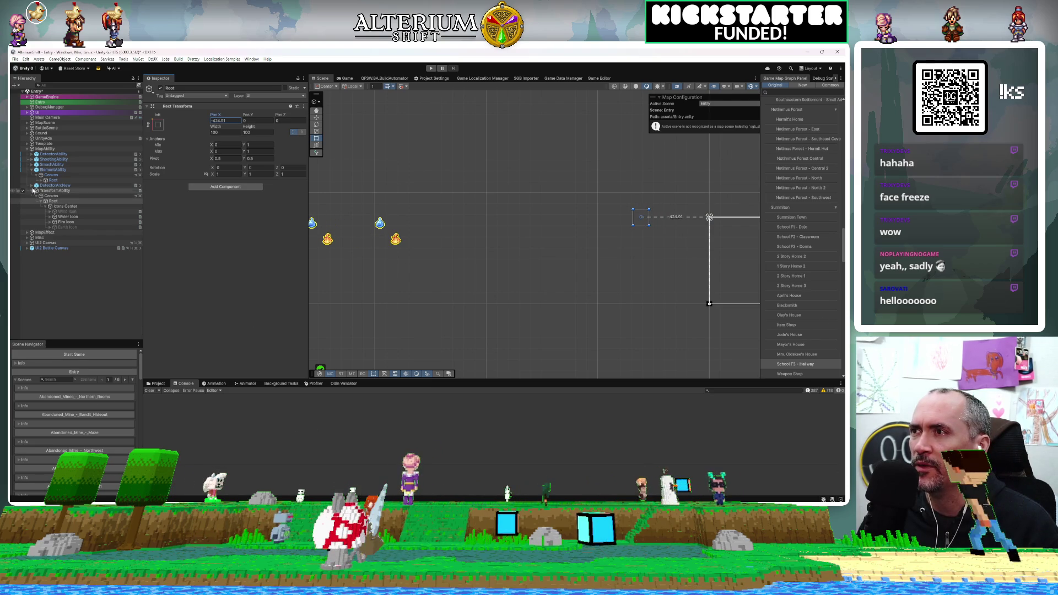
left_click(47, 181)
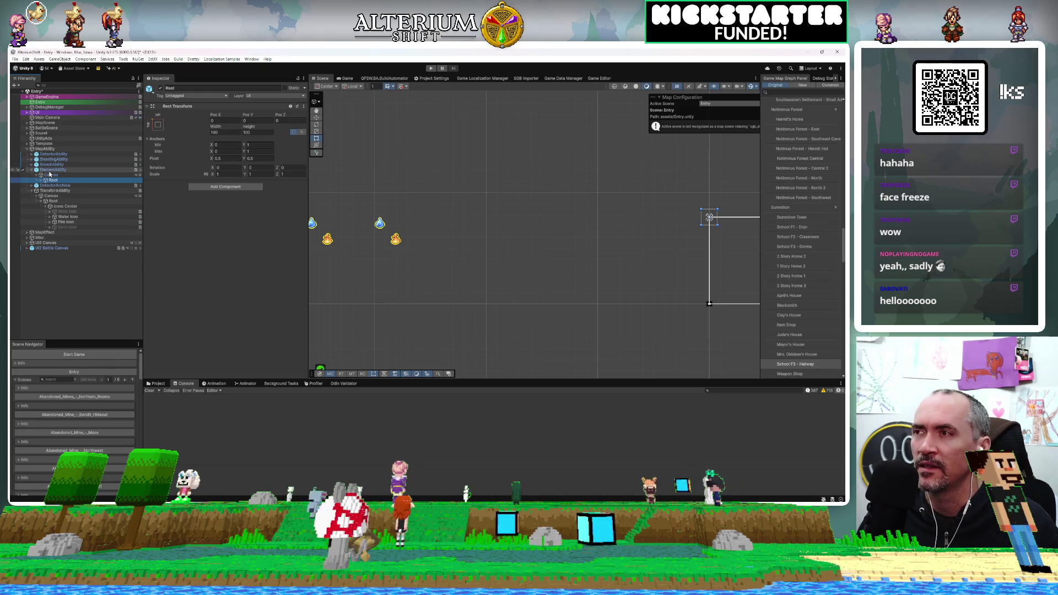
left_click(53, 200)
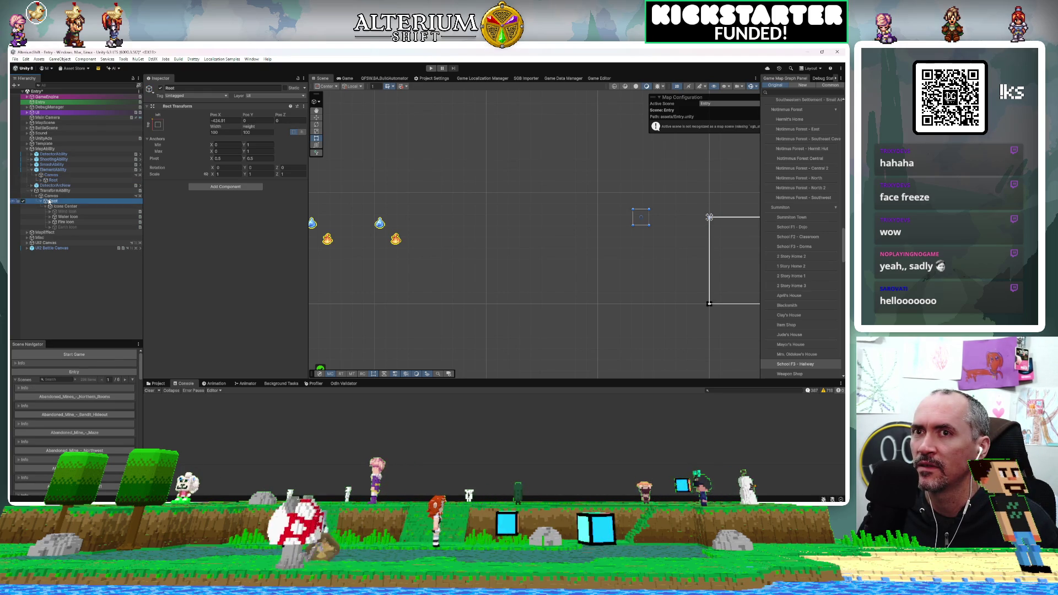
Set Root's Pos X back to 0
left_click(218, 120)
type("0")
key("Return")
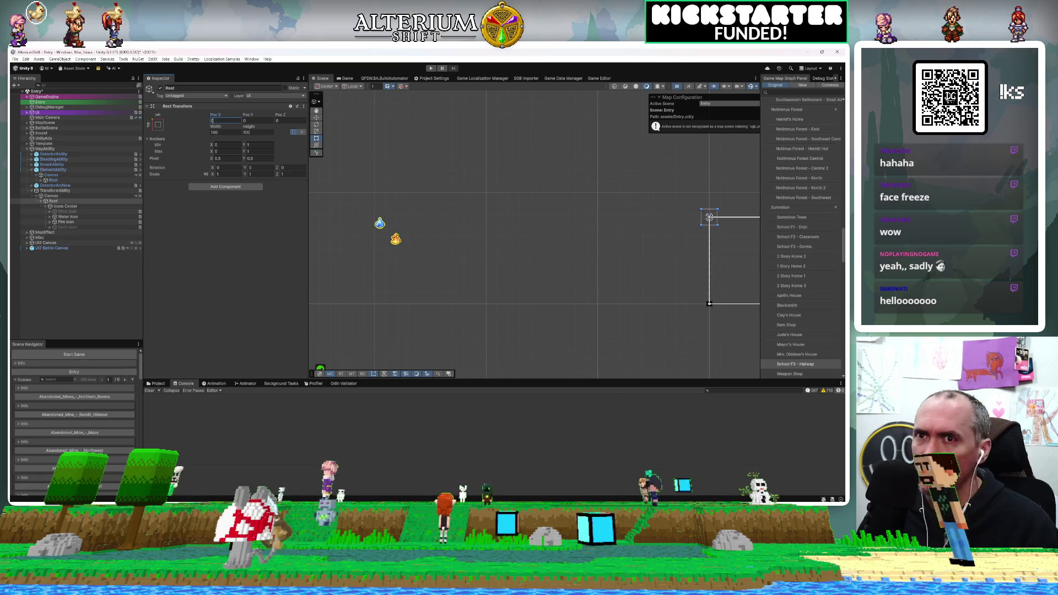
mouse_move(437, 210)
left_mouse_down()
mouse_move(480, 216)
mouse_move(372, 265)
mouse_move(447, 223)
left_mouse_up()
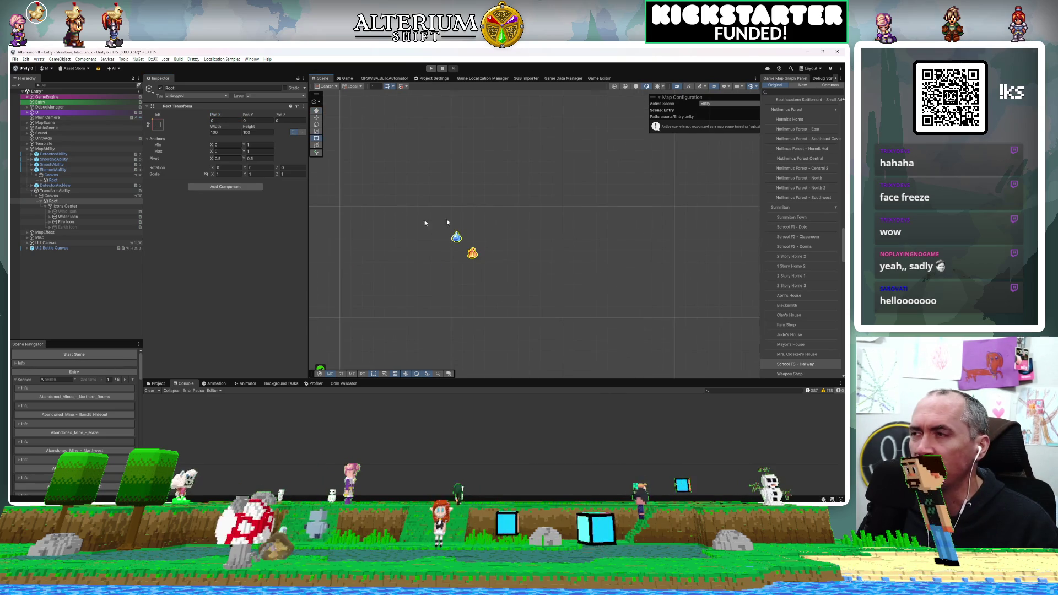
Lower Icons Center by doubling its Pos Y, then setting it to -500
left_click(55, 207)
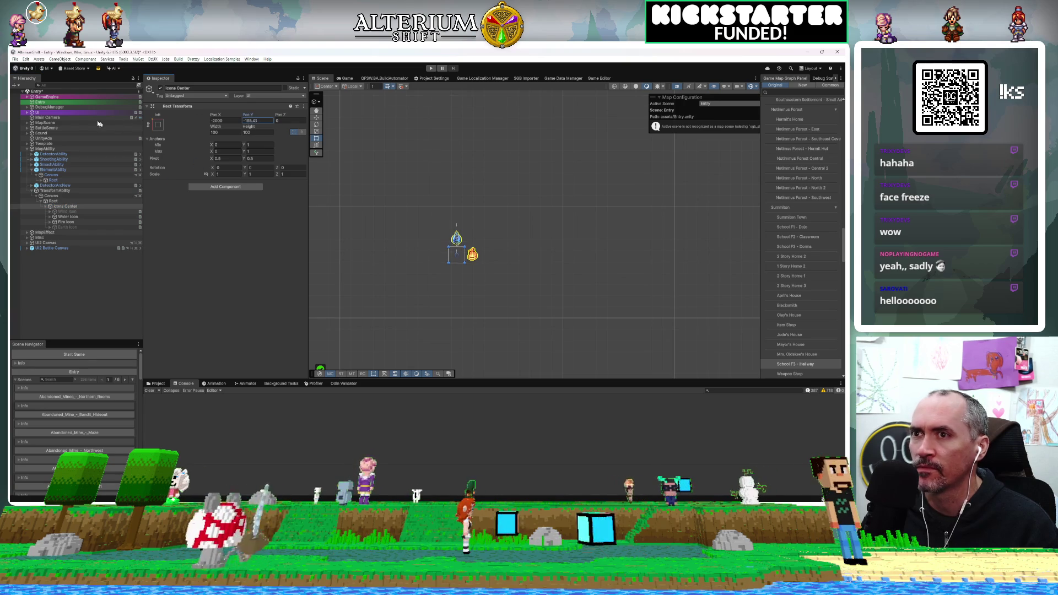
type("*2")
key("Return")
left_click_drag(248, 114, 226, 117)
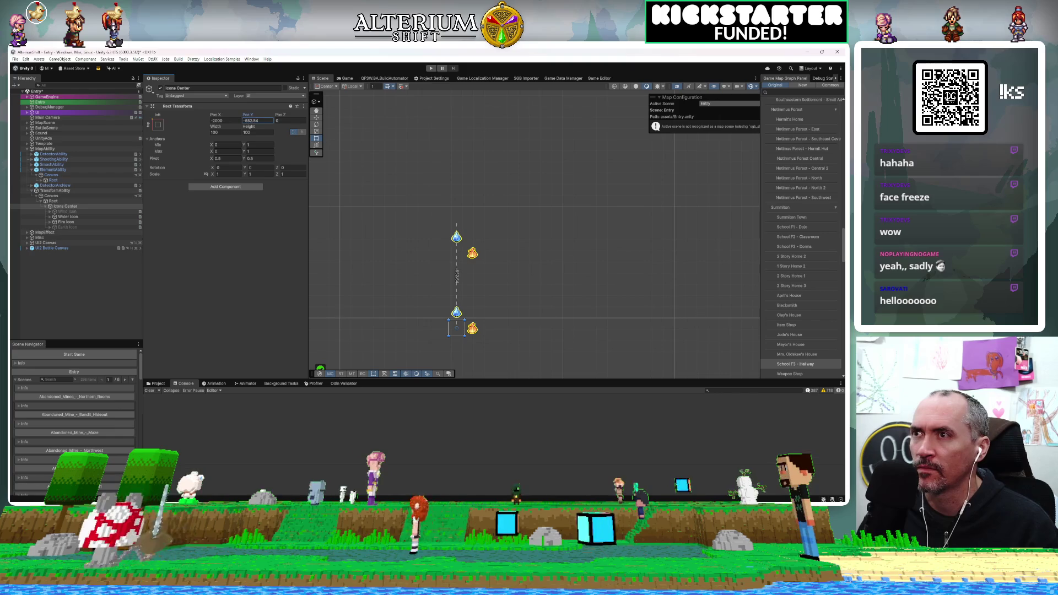
left_click(251, 120)
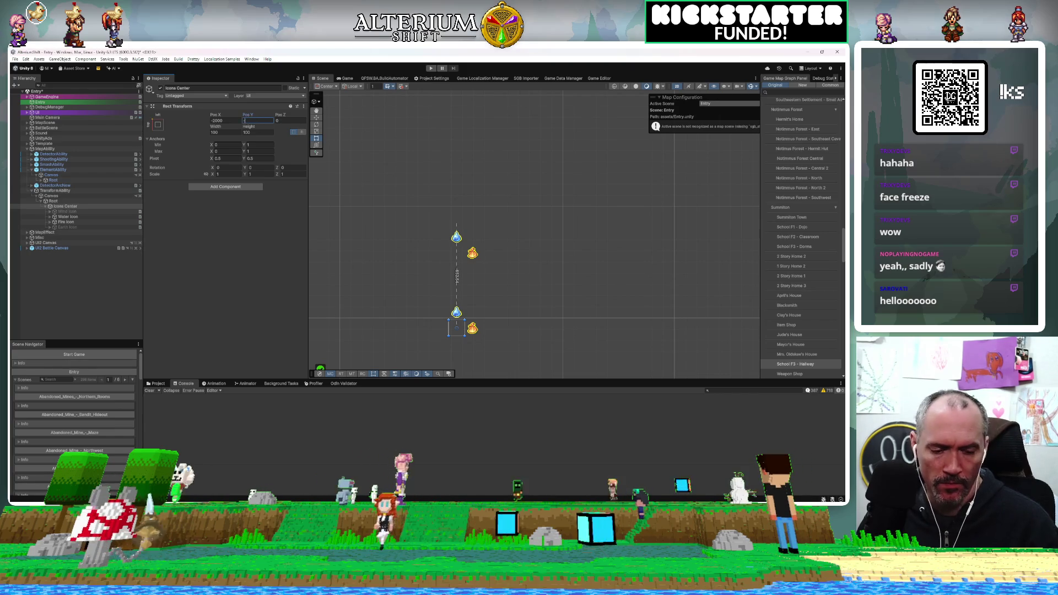
type("-500")
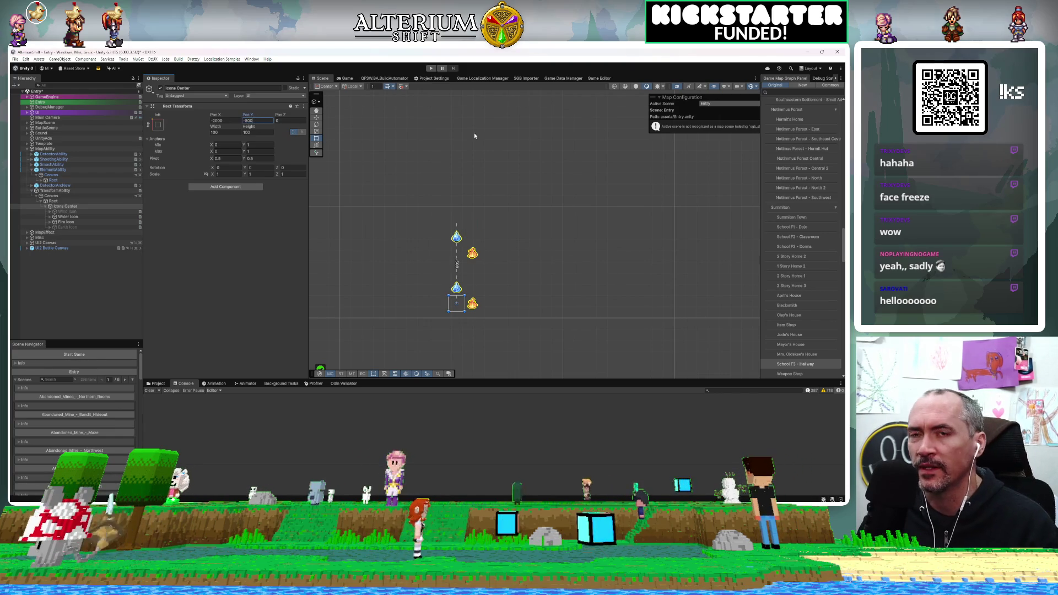
Deselect, zoom the Scene view onto the enlarged icons, and select Wind Icon
left_click(561, 249)
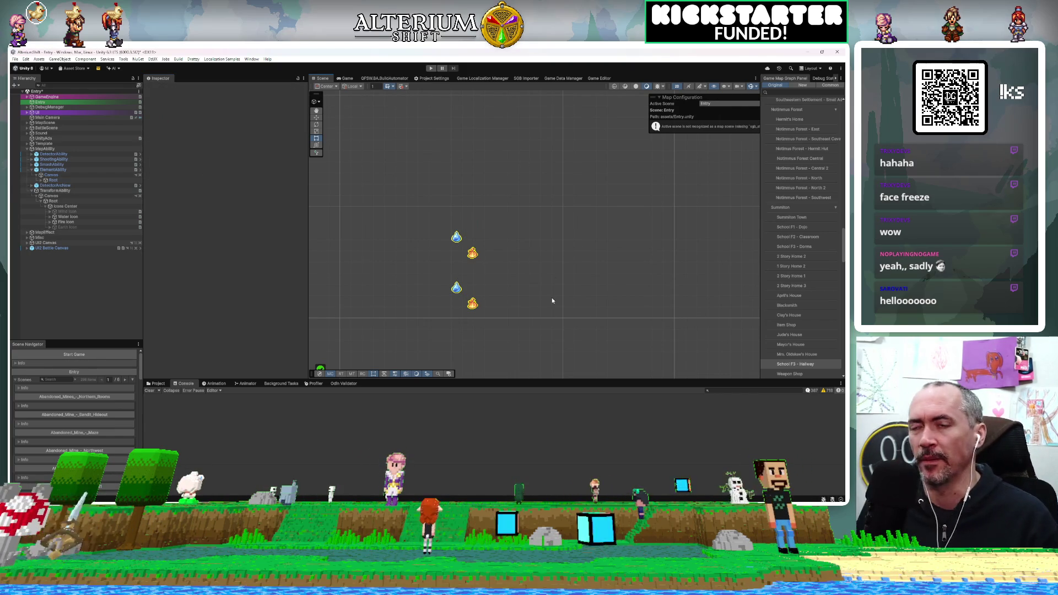
scroll(551, 298, "up", 5)
left_click_drag(527, 308, 695, 257)
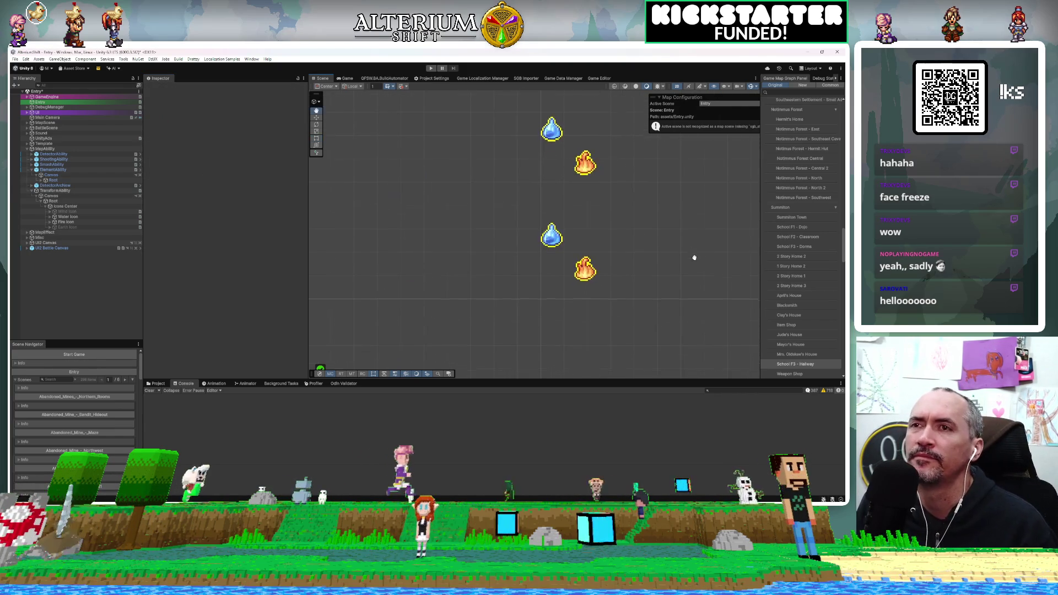
scroll(593, 251, "up", 5)
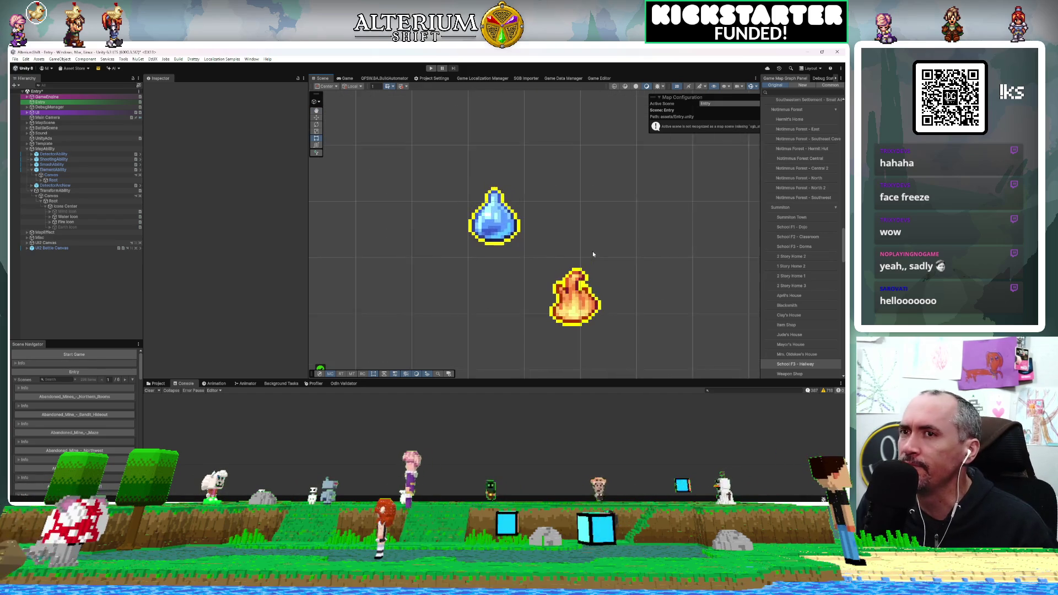
left_click(59, 211)
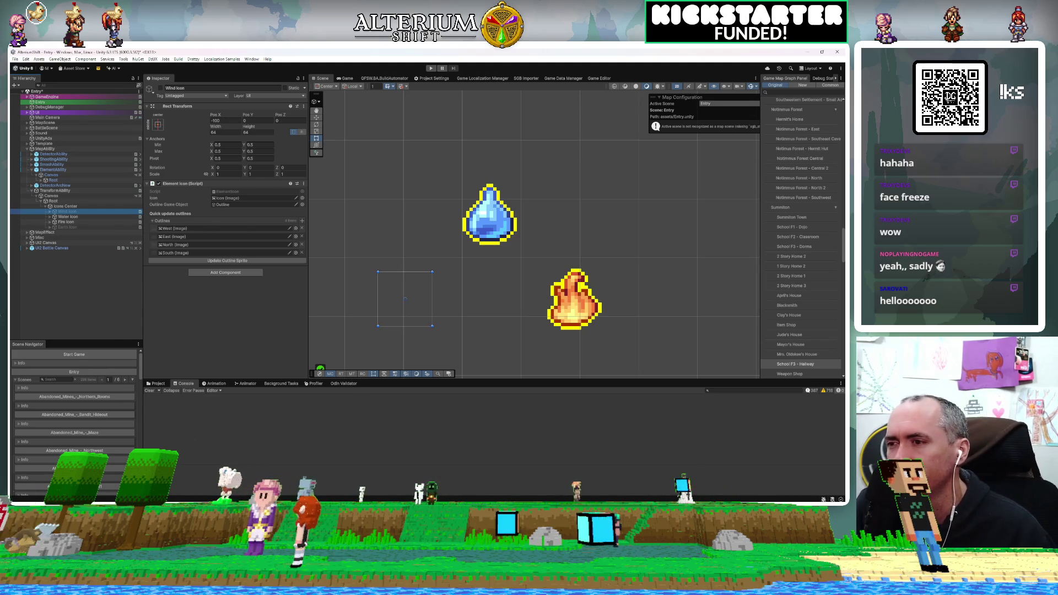
Switch to Rider and search project files by name for 'elenti'
key("alt+Tab")
key("ctrl+shift+n")
type("elenti")
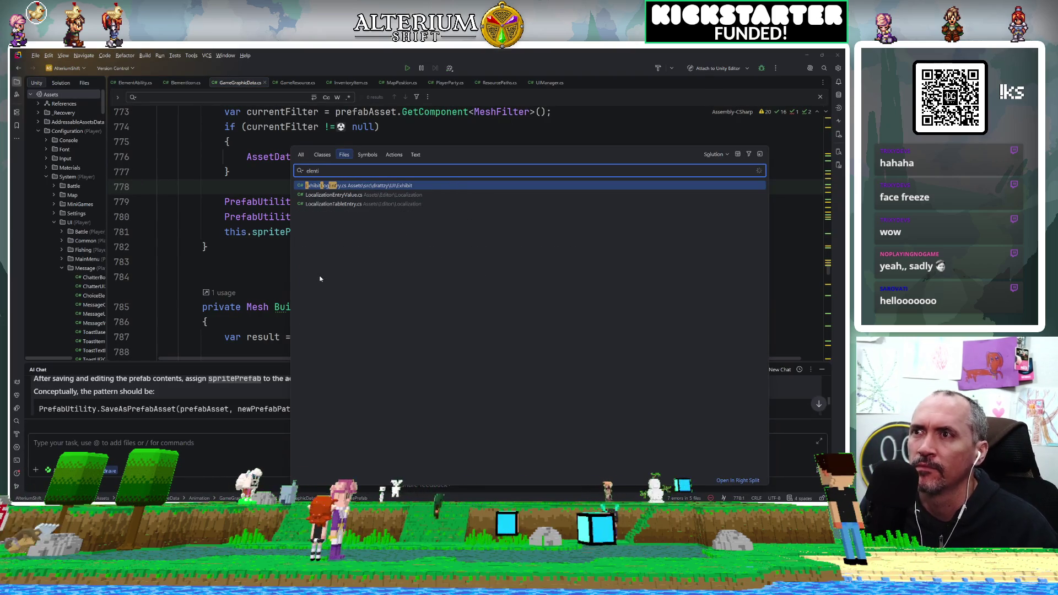
Open the ElementIcon script from the file search results
key("BackSpace")
key("BackSpace")
type("menticon")
key("Return")
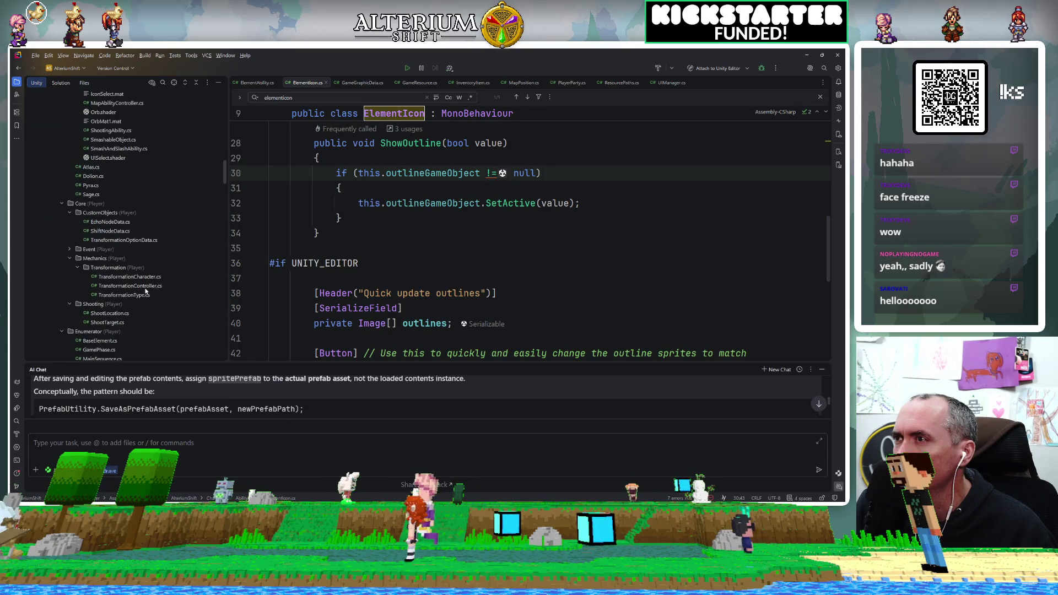
Create a new TransformCharacterIcon class in the Transformation folder
left_click(111, 269)
right_click(111, 270)
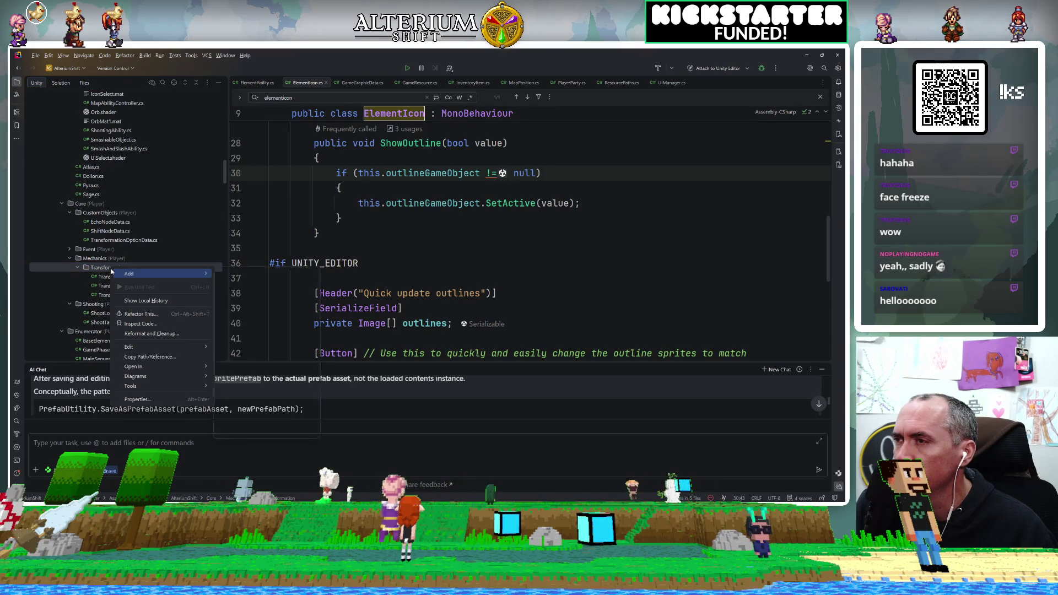
mouse_move(166, 274)
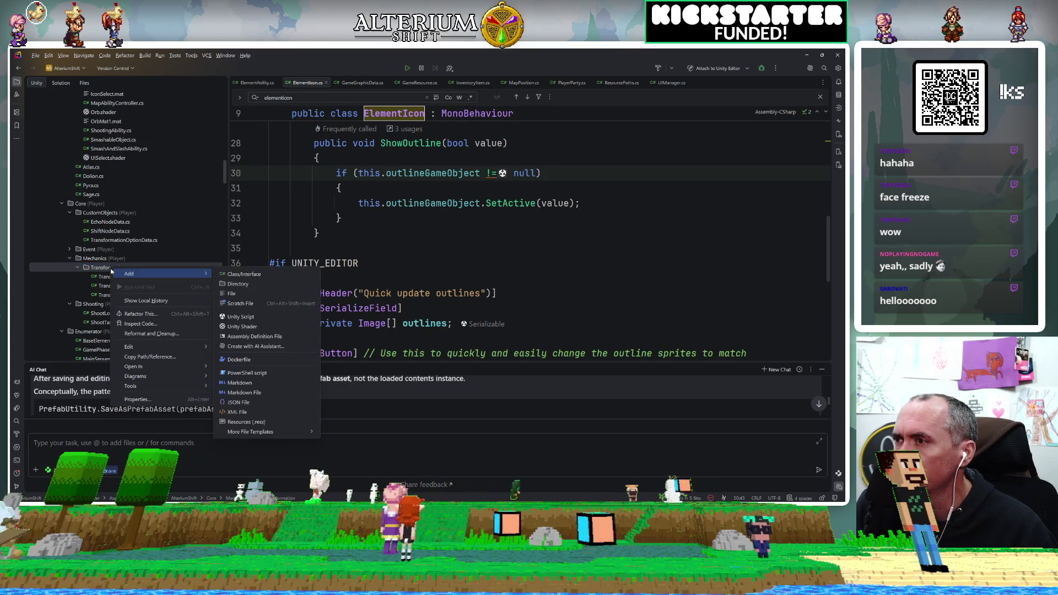
left_click(247, 275)
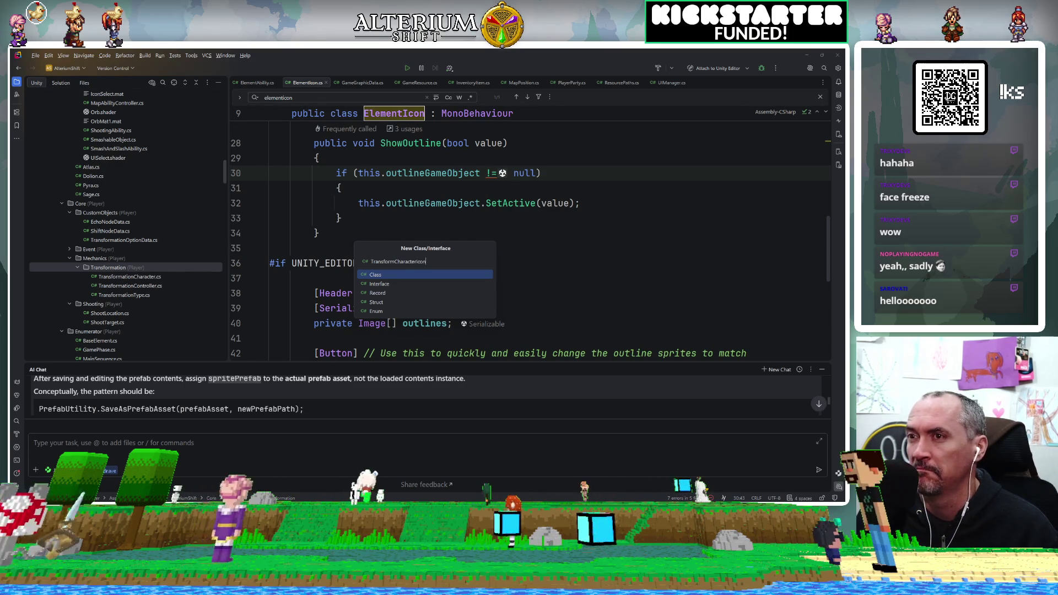
key("Return")
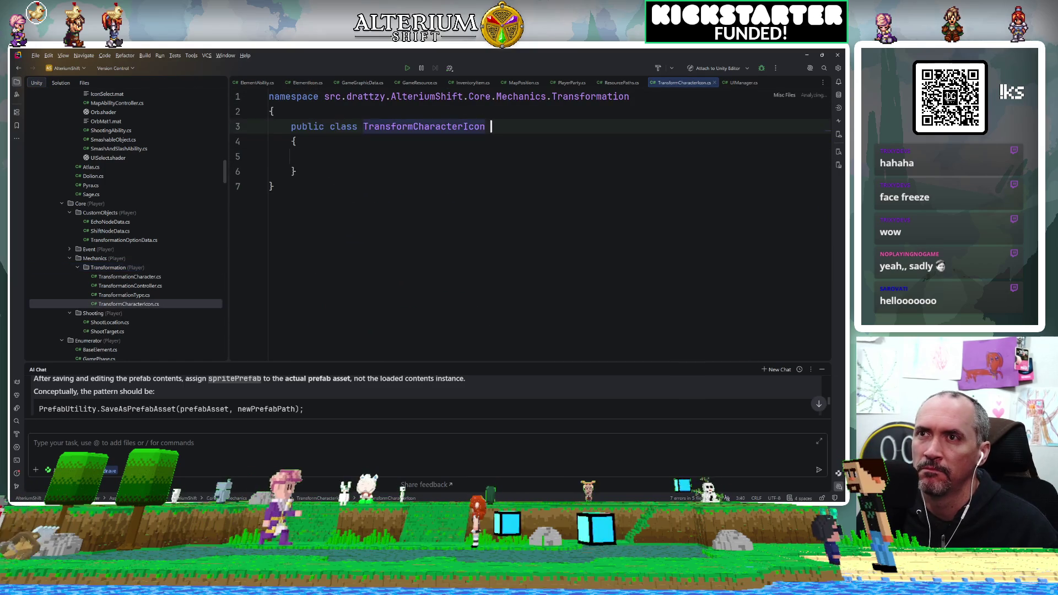
Make TransformCharacterIcon inherit MonoBehaviour, import UnityEngine, and return to Unity
type(": Mono")
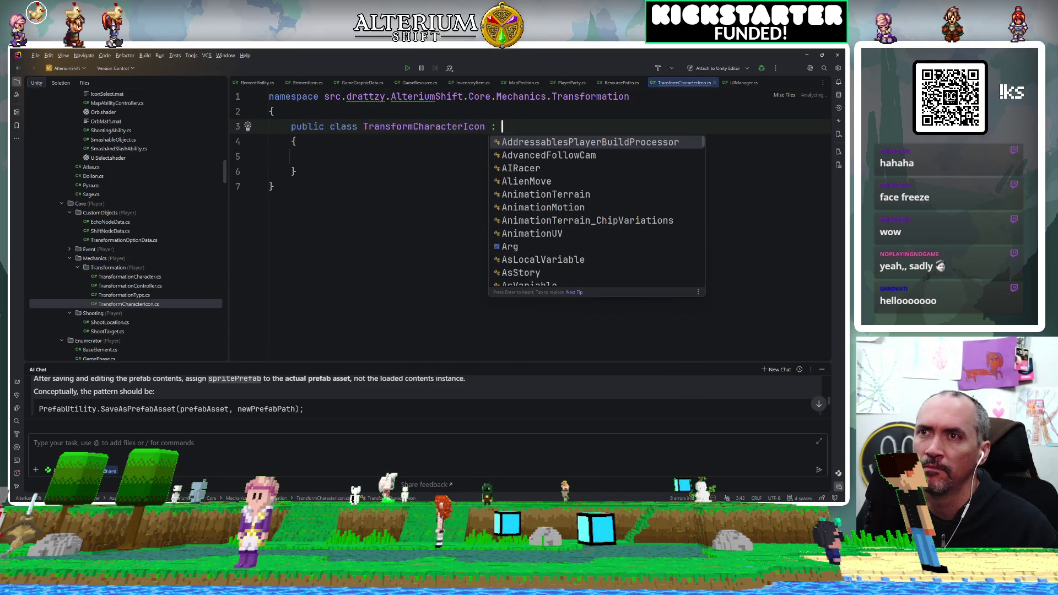
key("Tab")
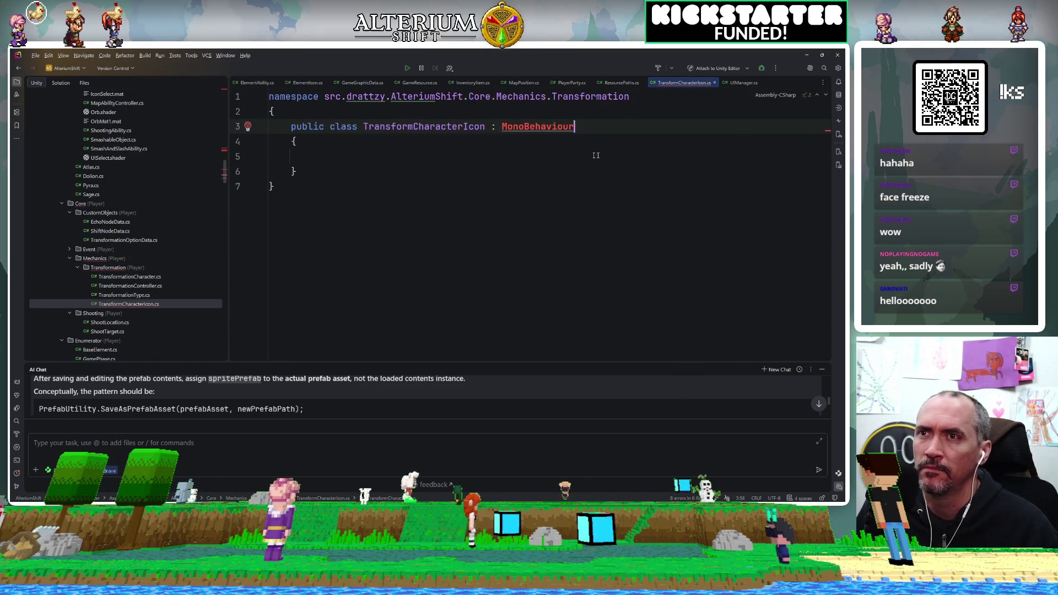
key("alt+Return")
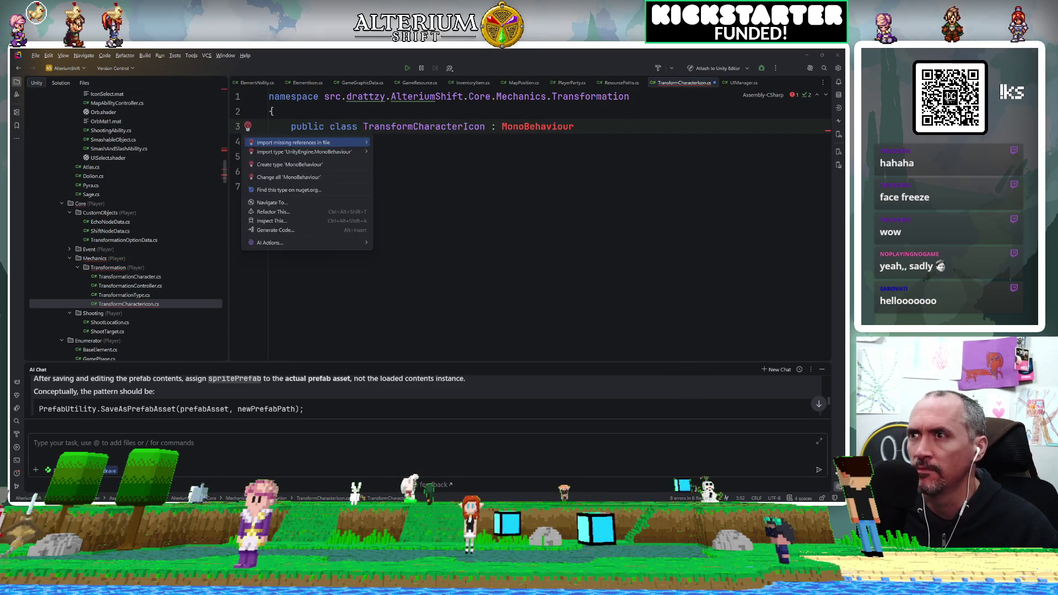
key("Return")
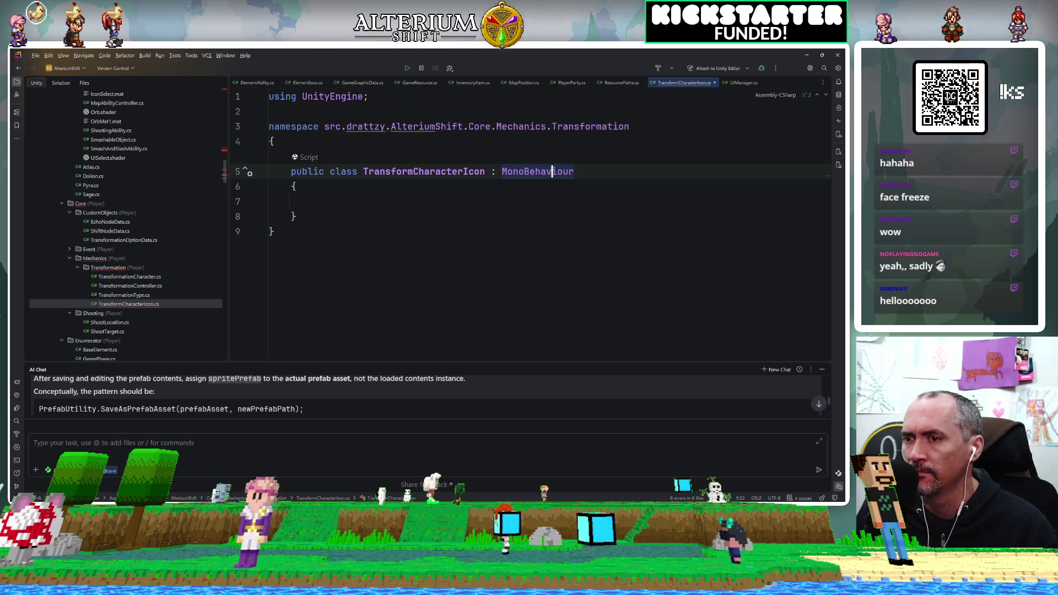
key("alt+Tab")
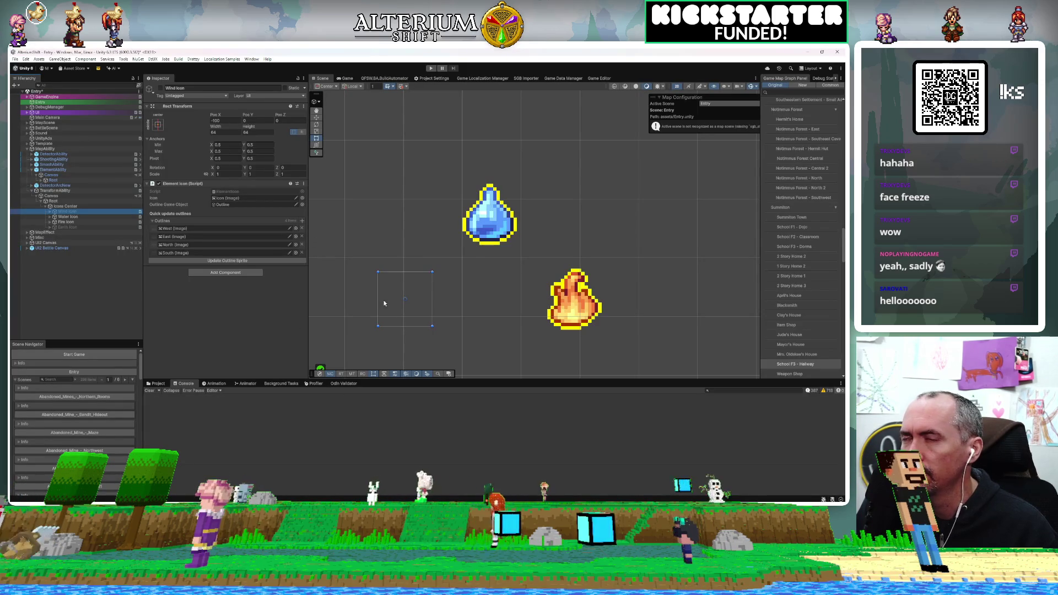
scroll(384, 304, "down", 2)
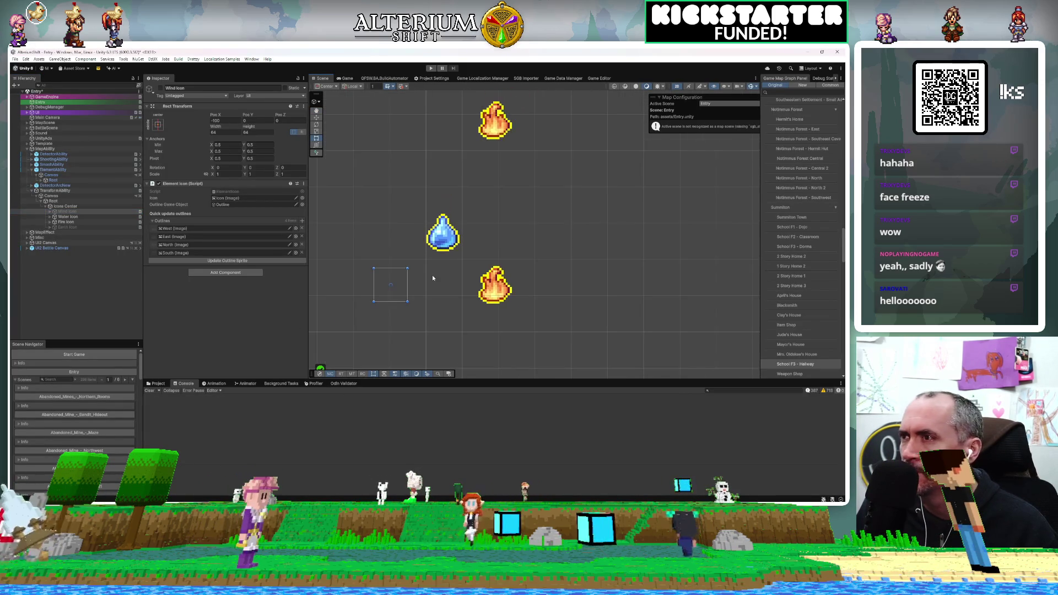
left_click(50, 212)
left_click(63, 227)
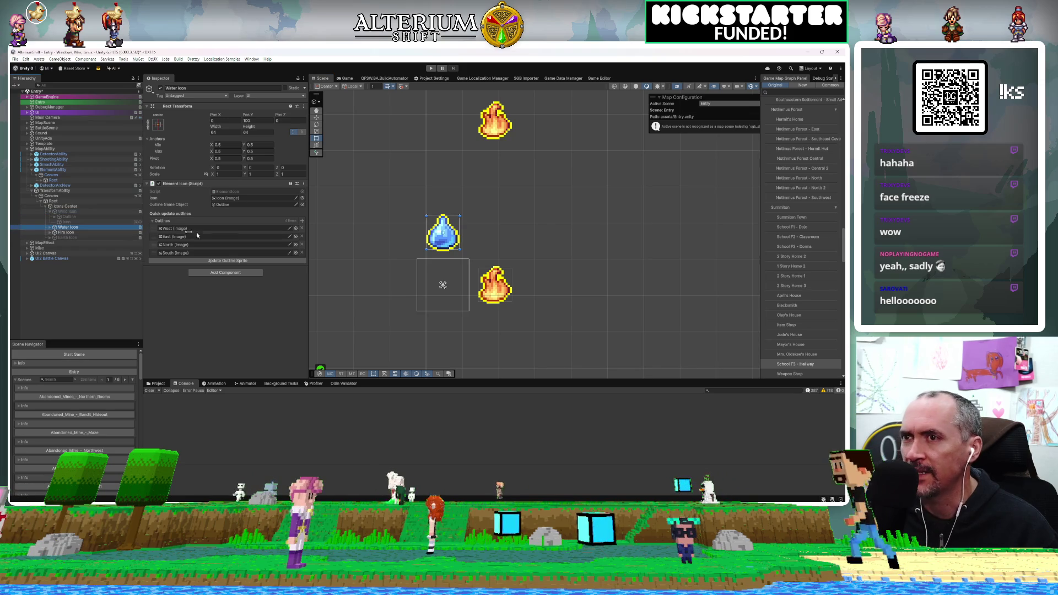
left_click(78, 212)
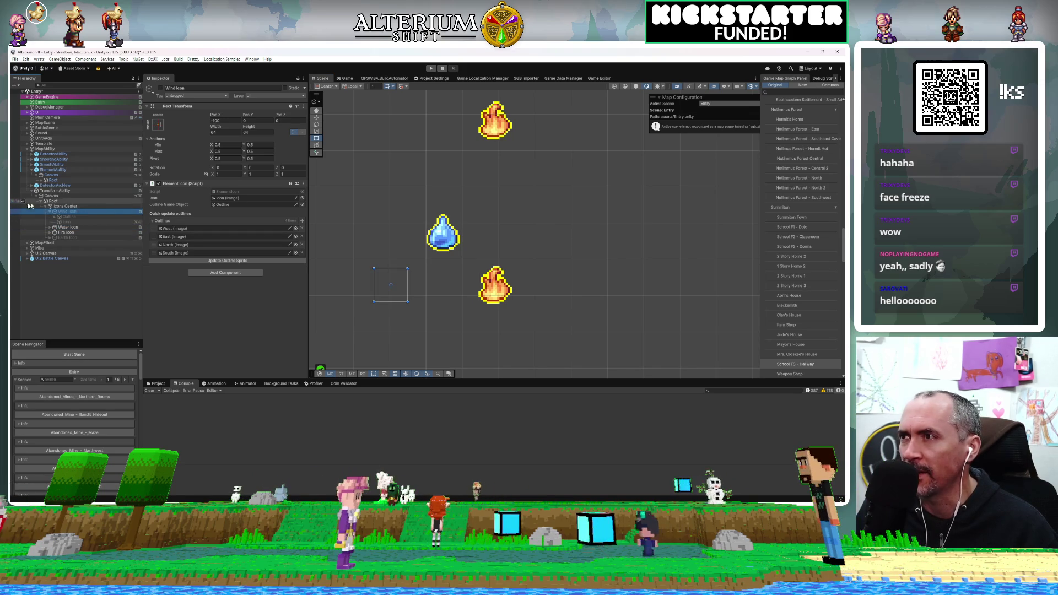
left_click(48, 212)
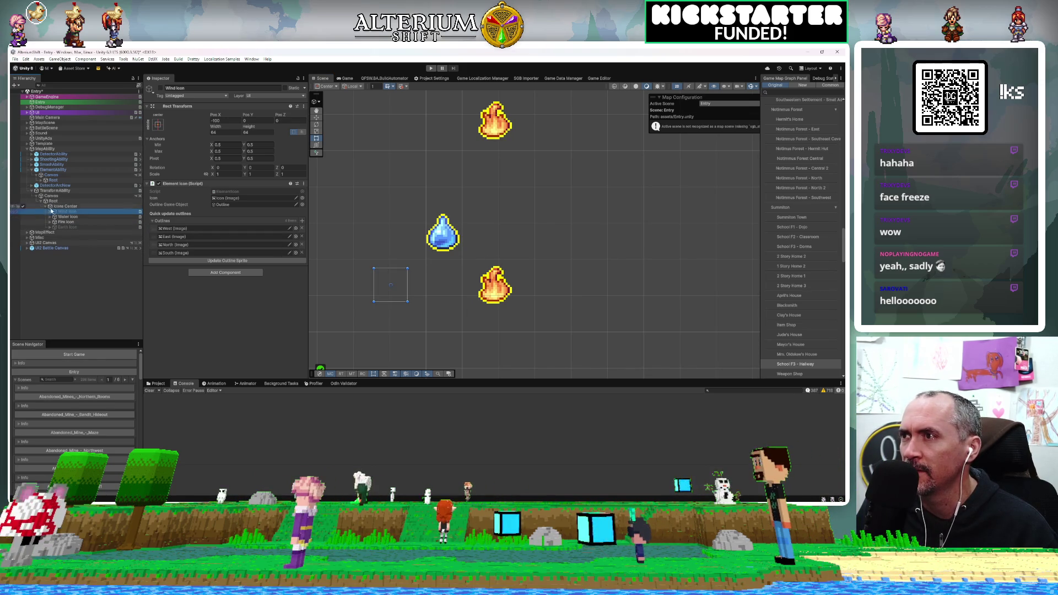
left_click(63, 206)
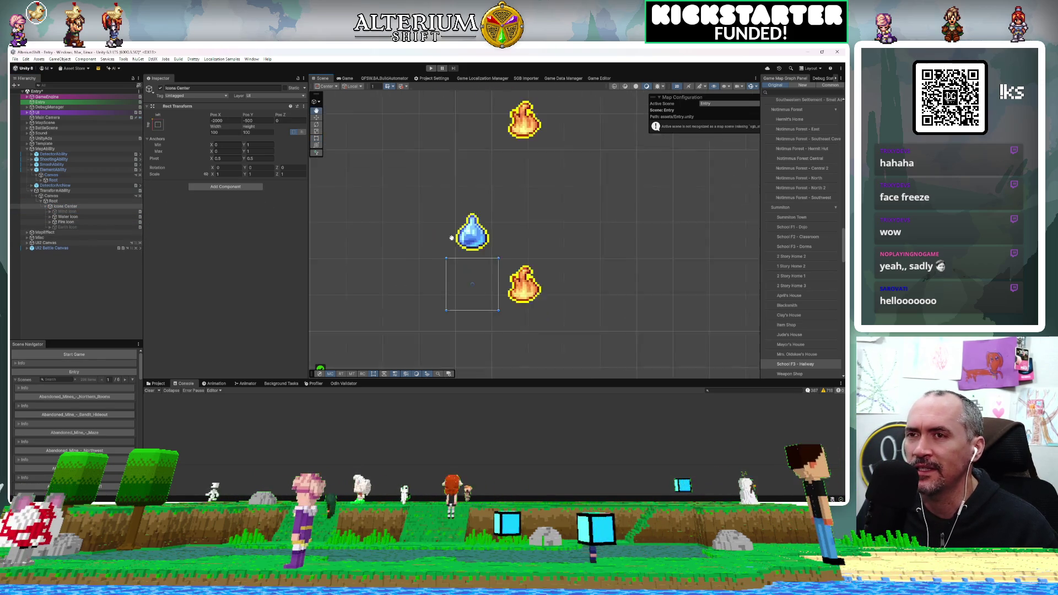
scroll(449, 237, "down", 2)
scroll(458, 238, "up", 1)
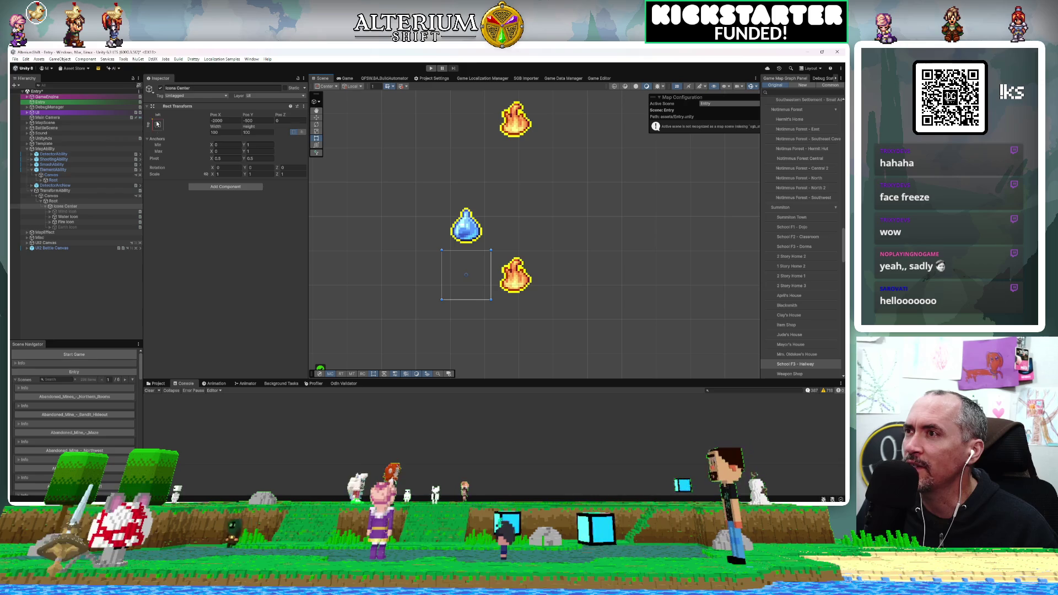
left_click(67, 202)
left_click(65, 207)
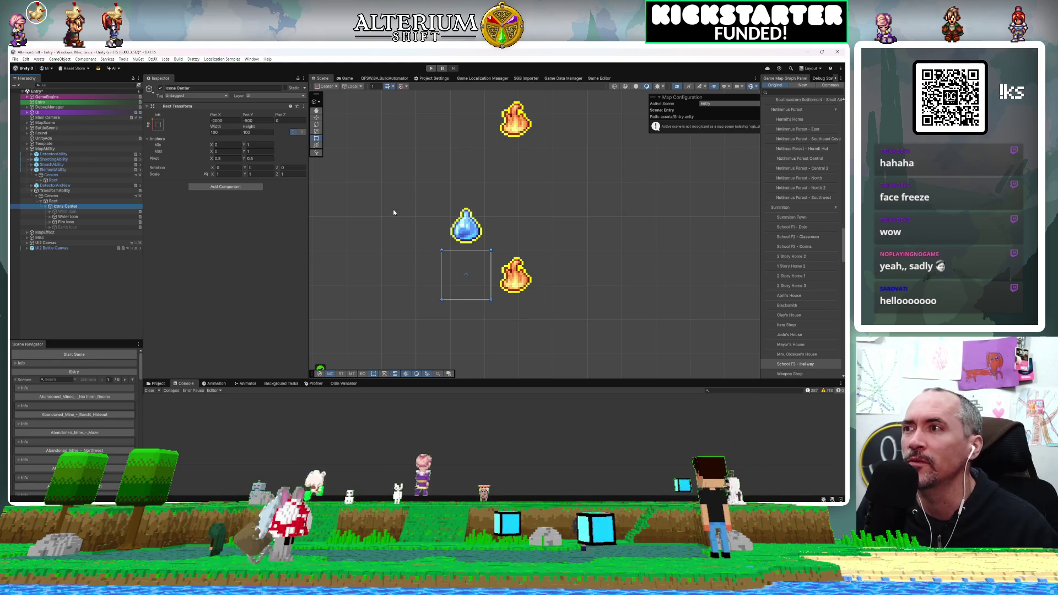
left_click(78, 213)
key("Up")
left_click(75, 212)
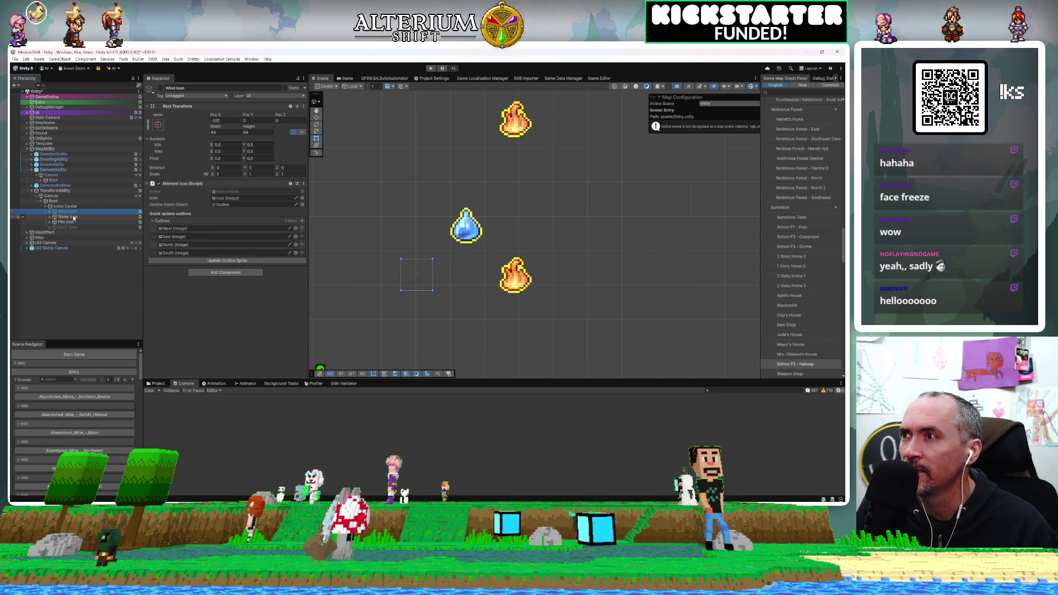
left_click(73, 218)
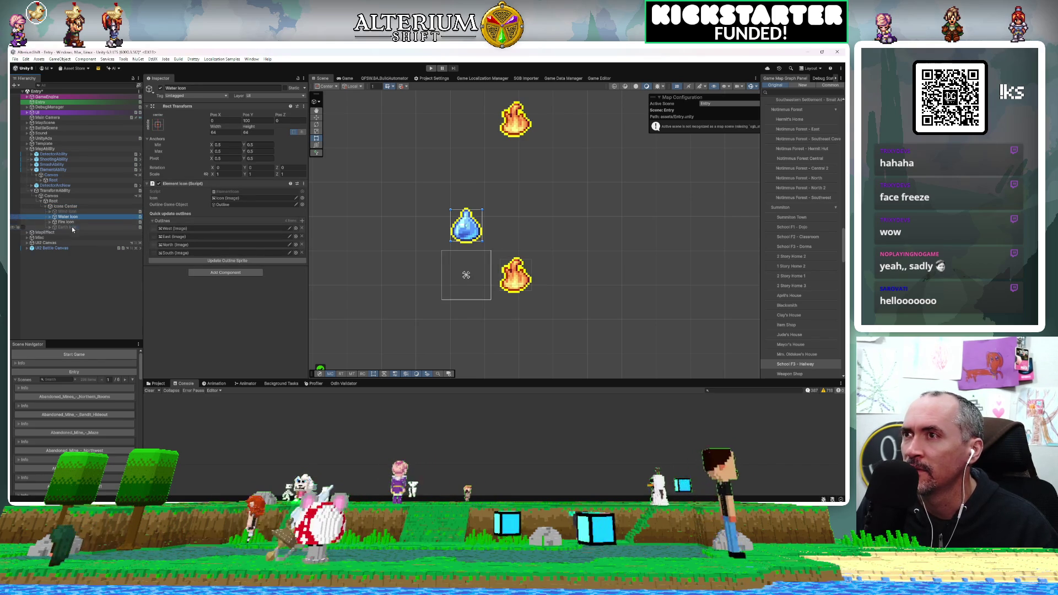
left_click(72, 227)
left_click(66, 221)
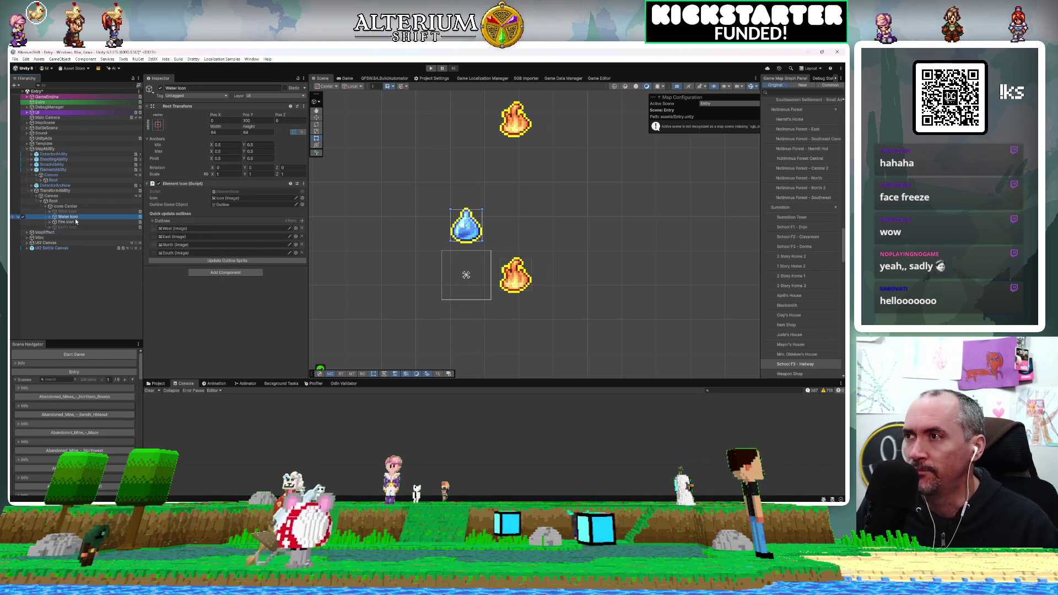
left_click(80, 212)
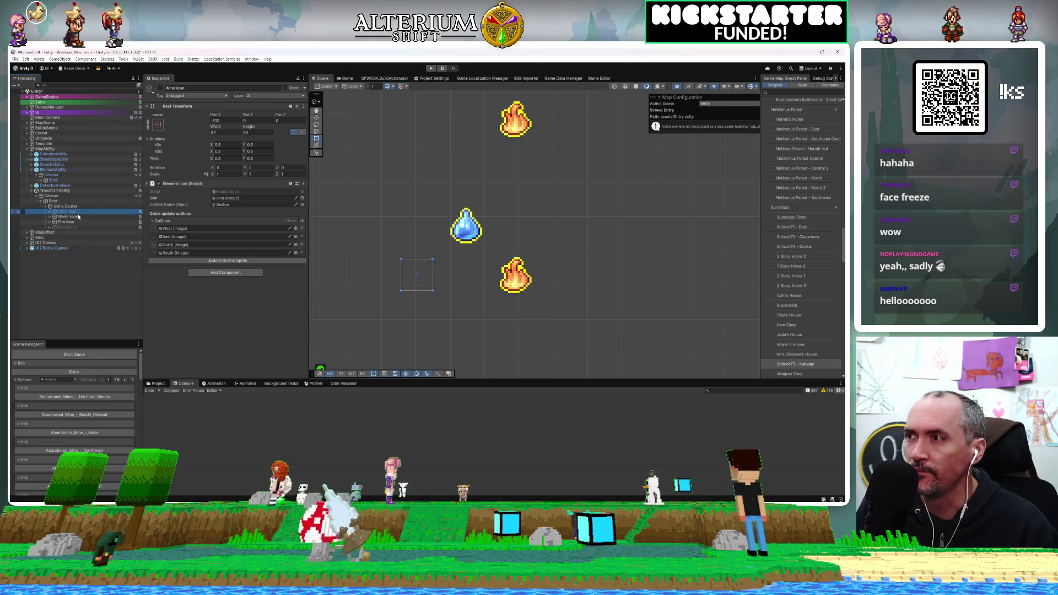
left_click(79, 217)
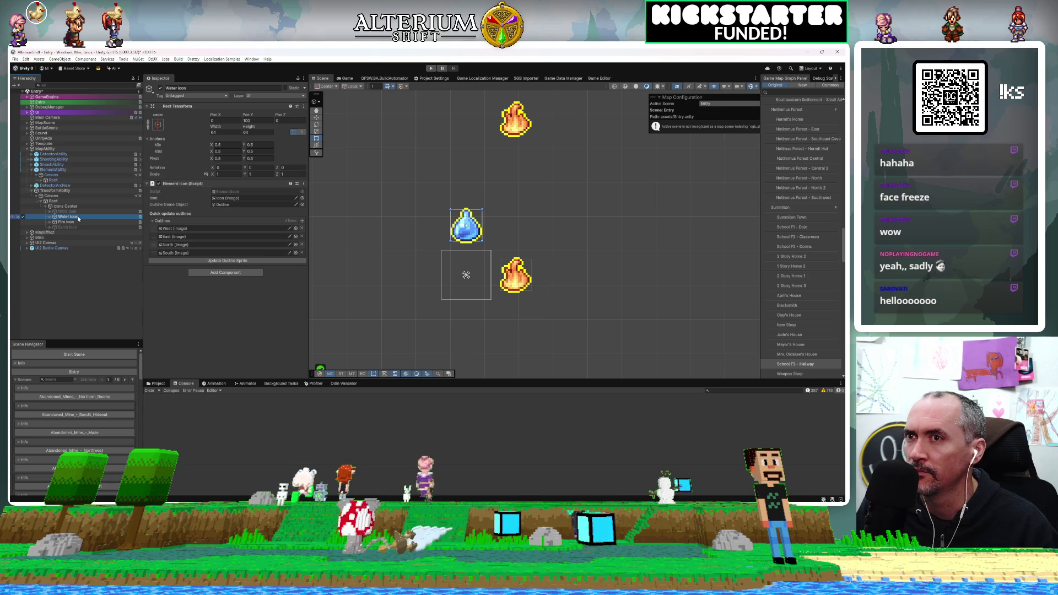
left_click(77, 222)
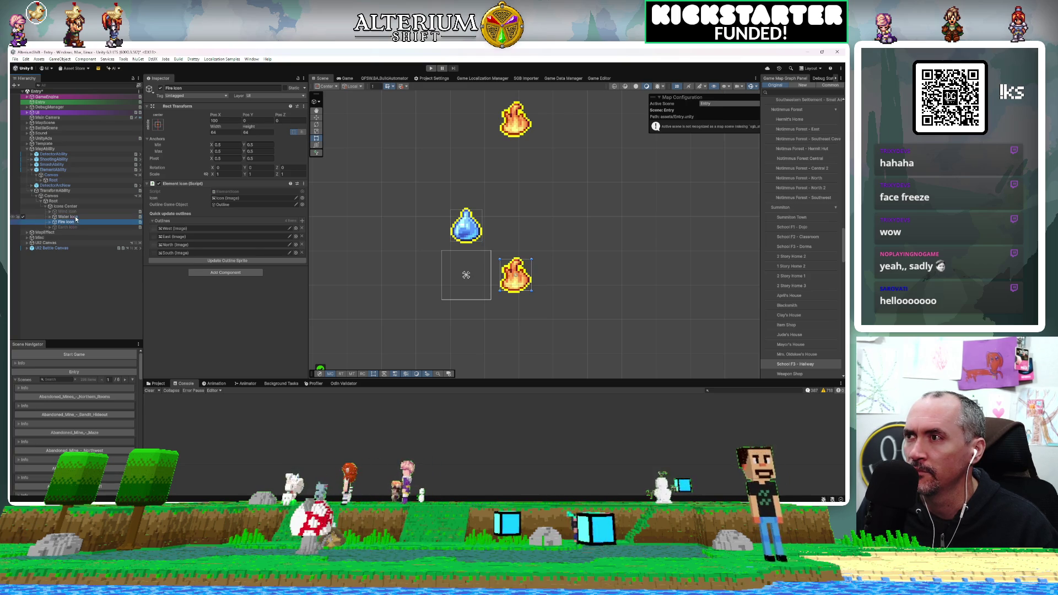
left_click(77, 212)
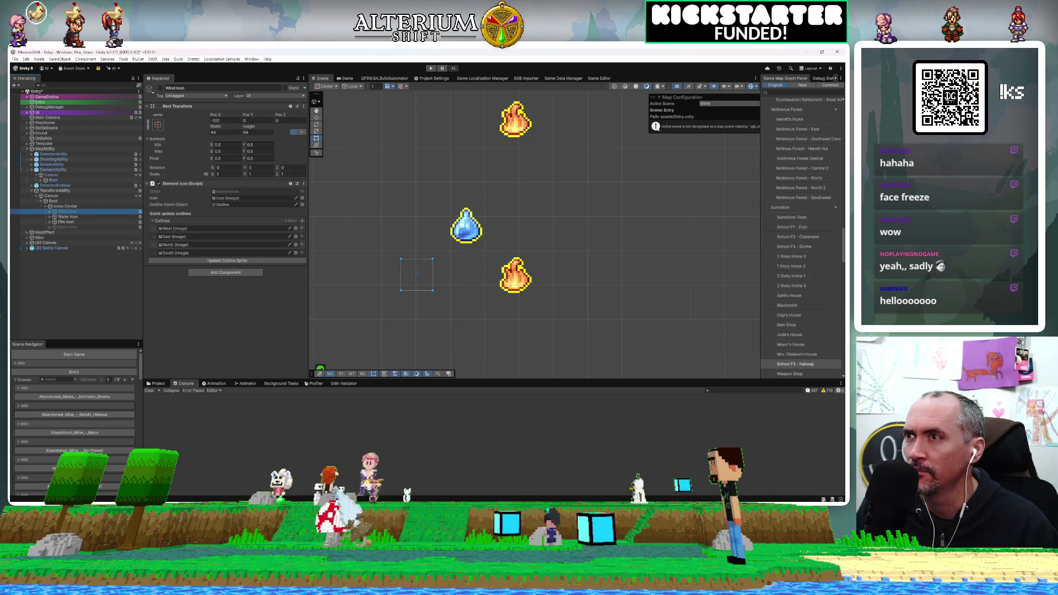
left_click(218, 120)
type("100")
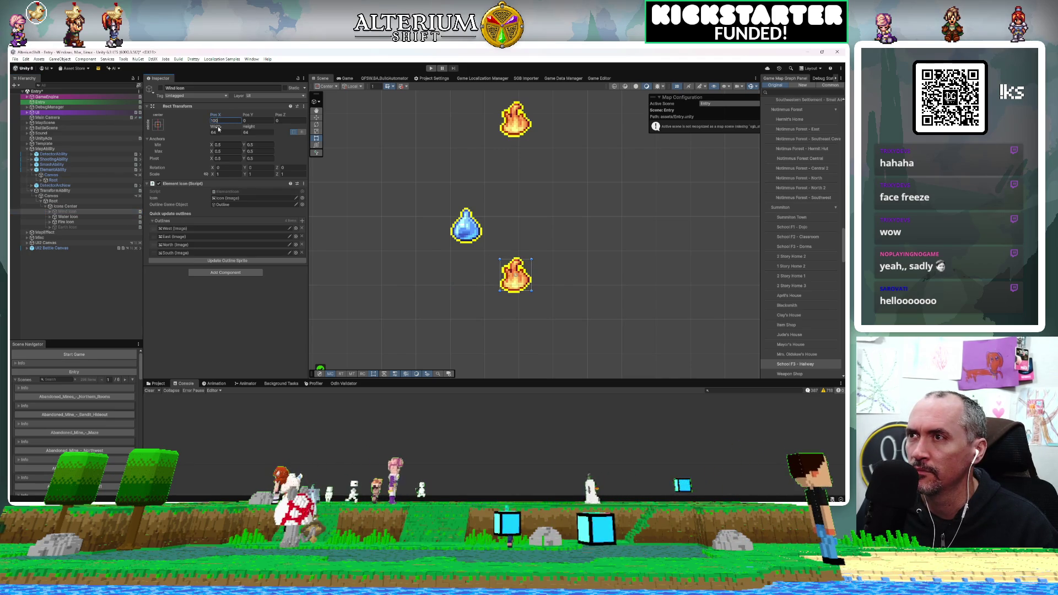
type("-100")
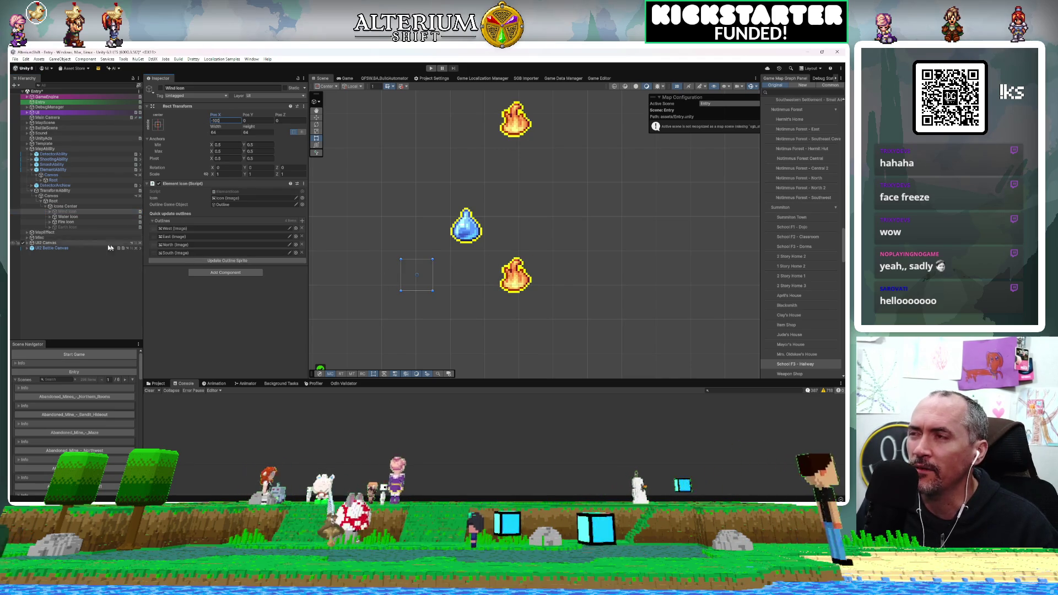
left_click(58, 206)
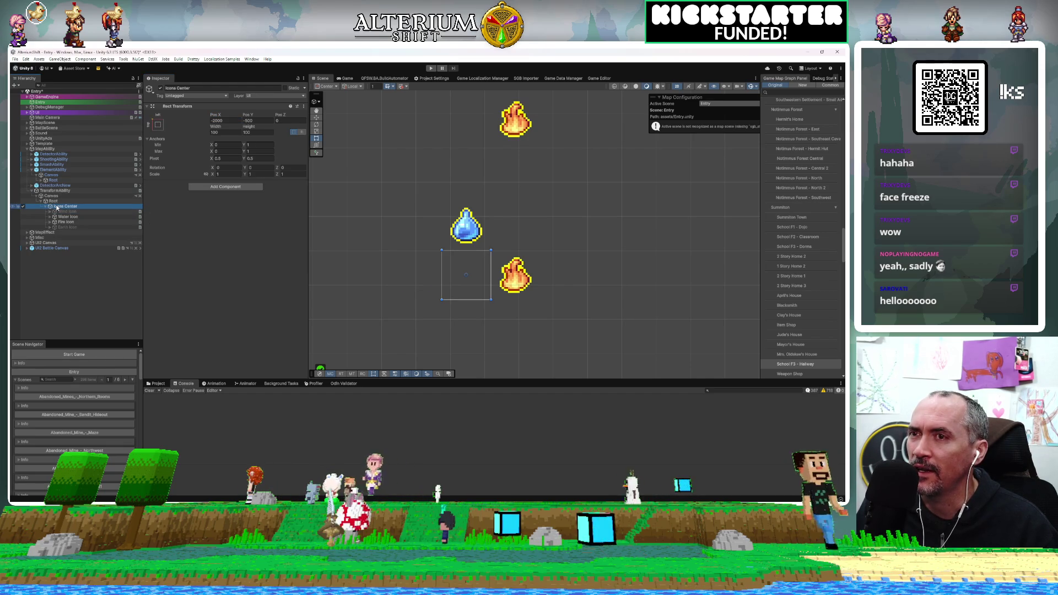
left_click(225, 187)
Add a Horizontal Layout Group to Icons Center and rename Wind Icon to Humanoid
type("hor")
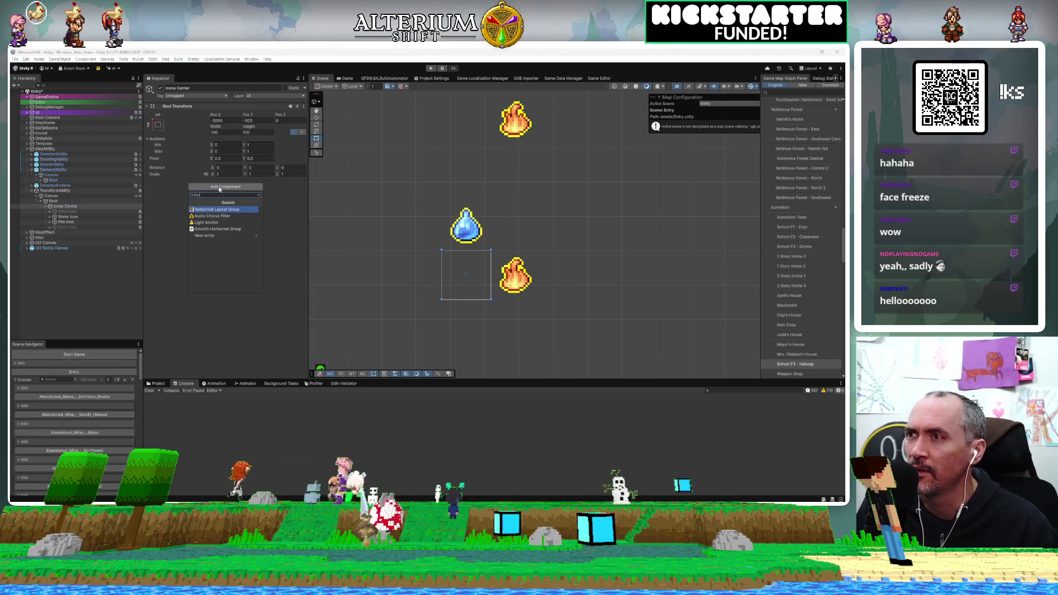
key("Return")
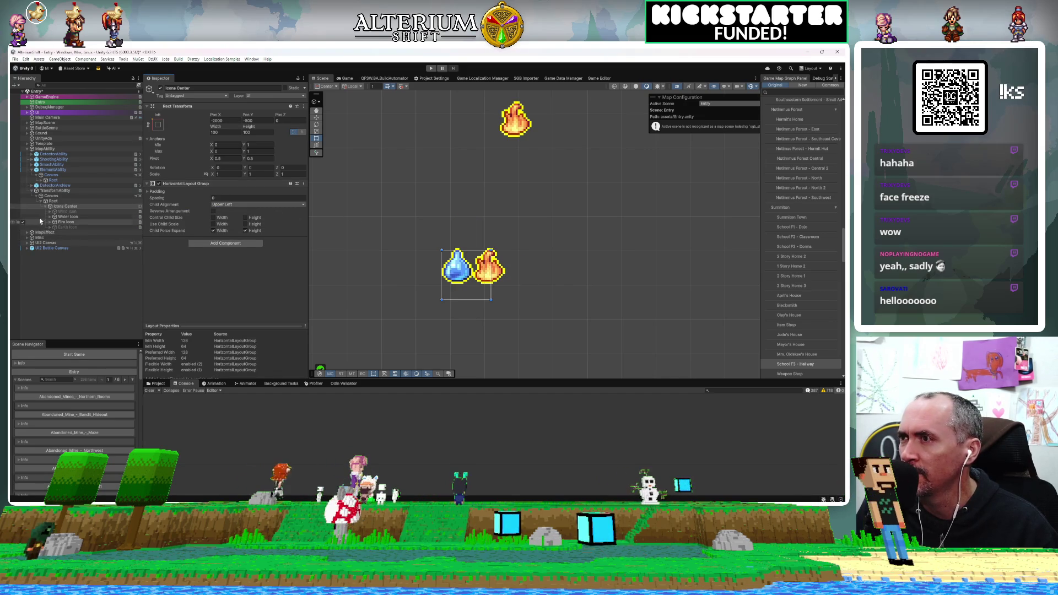
left_click(59, 212)
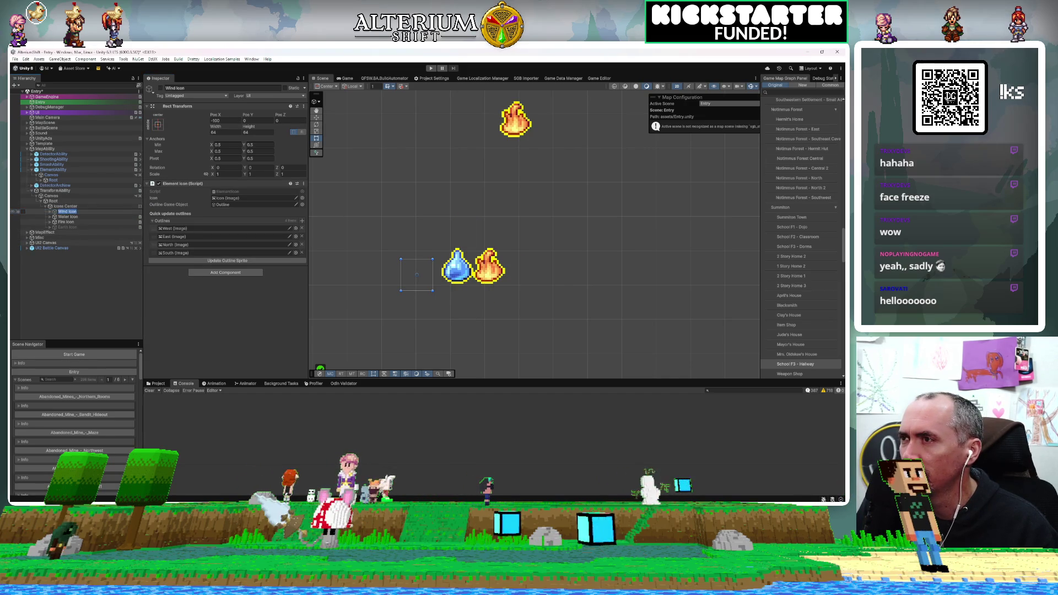
type("umanoid")
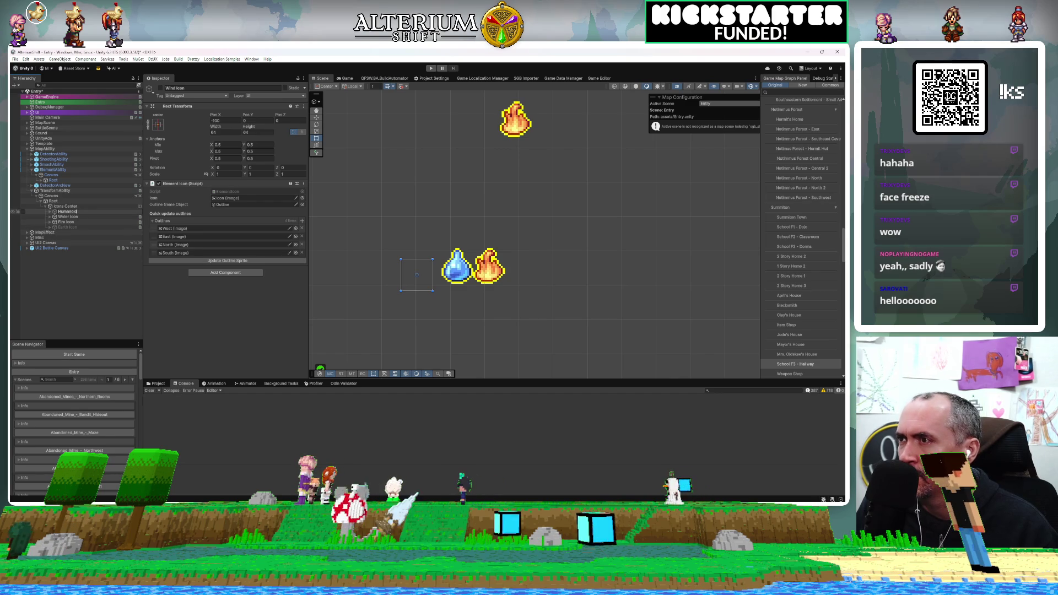
left_click(66, 217)
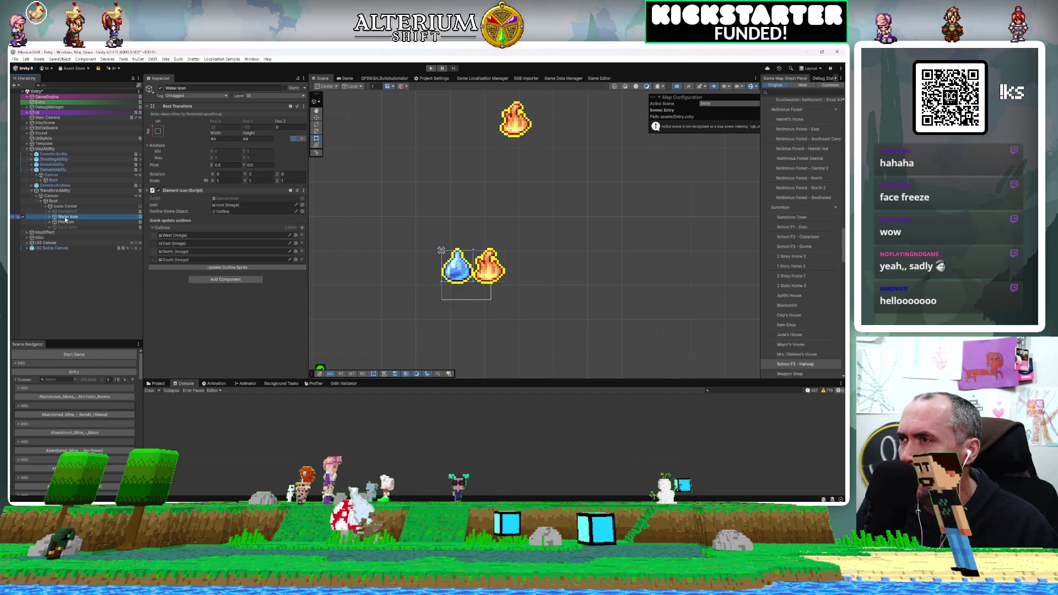
Rename Water Icon to Small Animal and Fire Icon to Lizardfolk
left_click(66, 217)
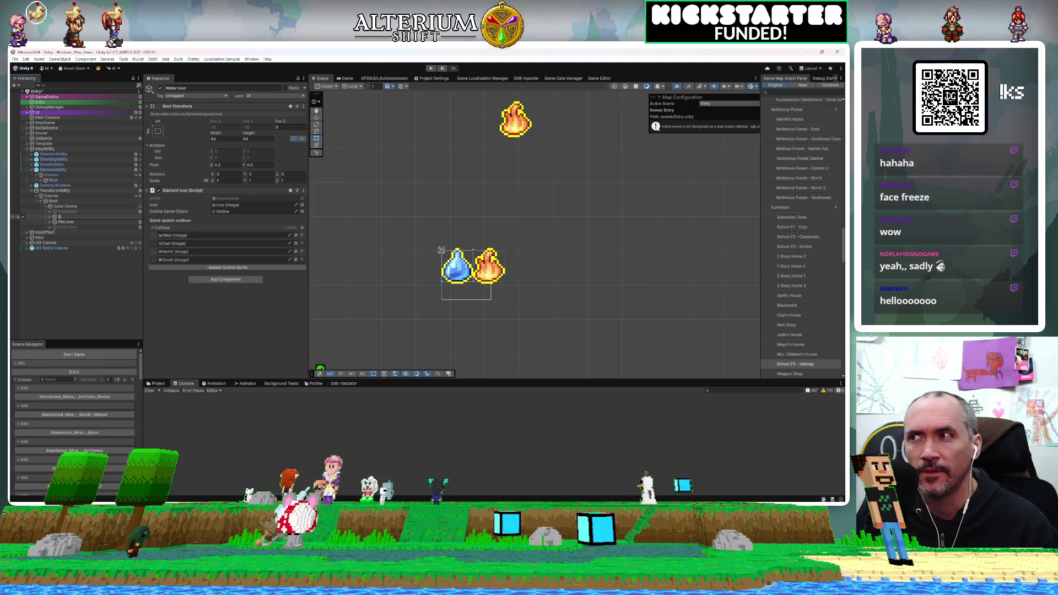
type("mall Animal")
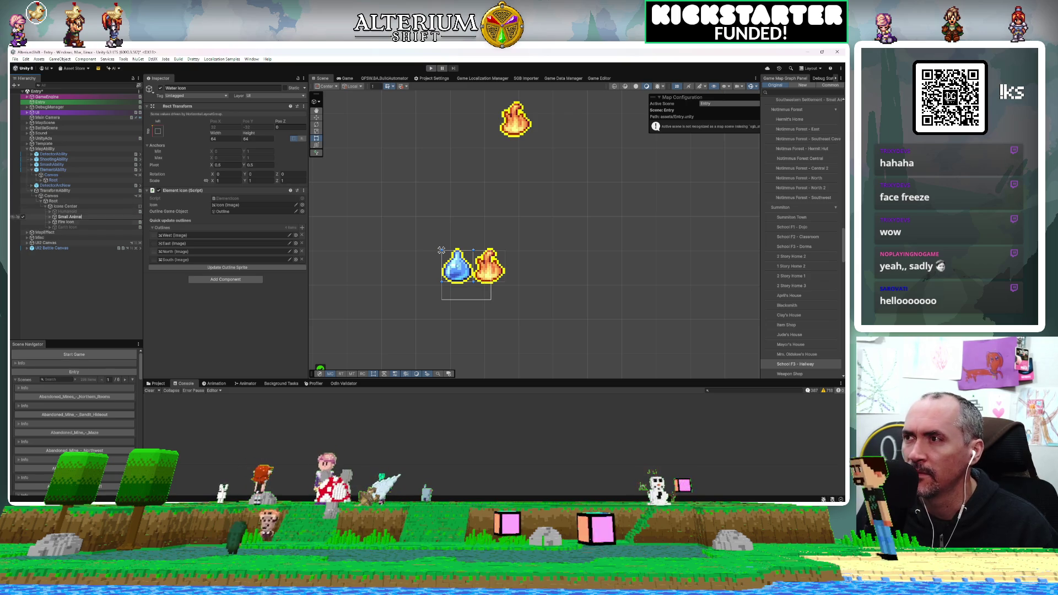
left_click(75, 222)
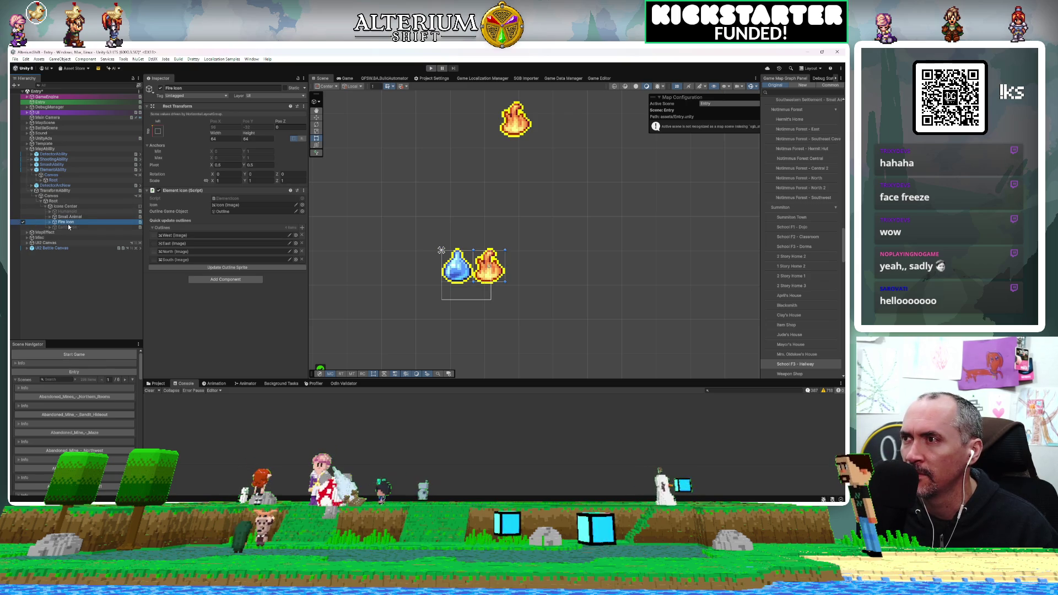
key("F2")
type("Li")
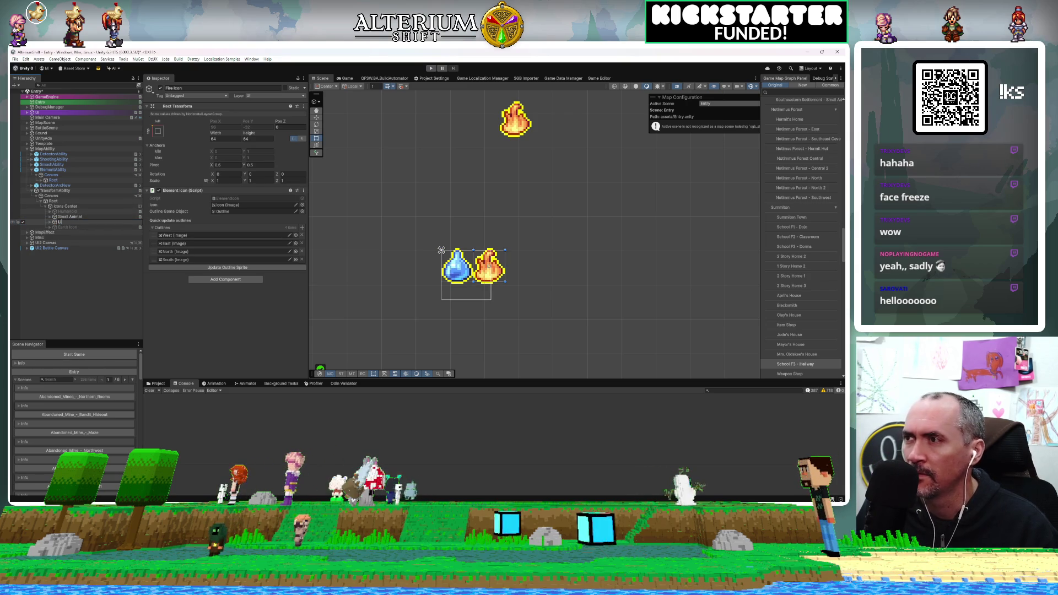
type("zardfolk")
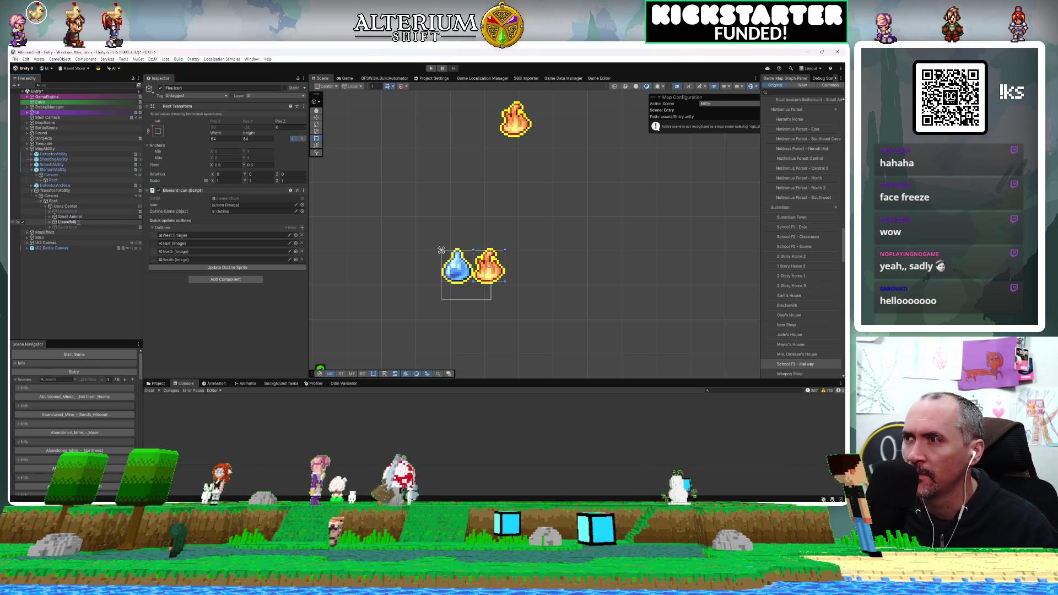
left_click(66, 227)
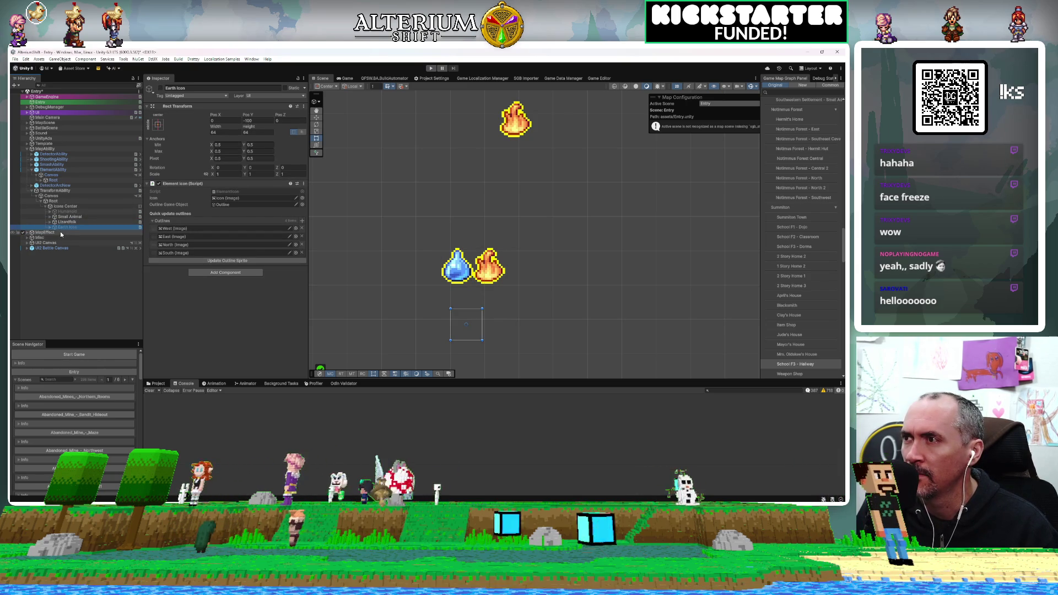
Delete Earth Icon and enable the Humanoid icon
key("Delete")
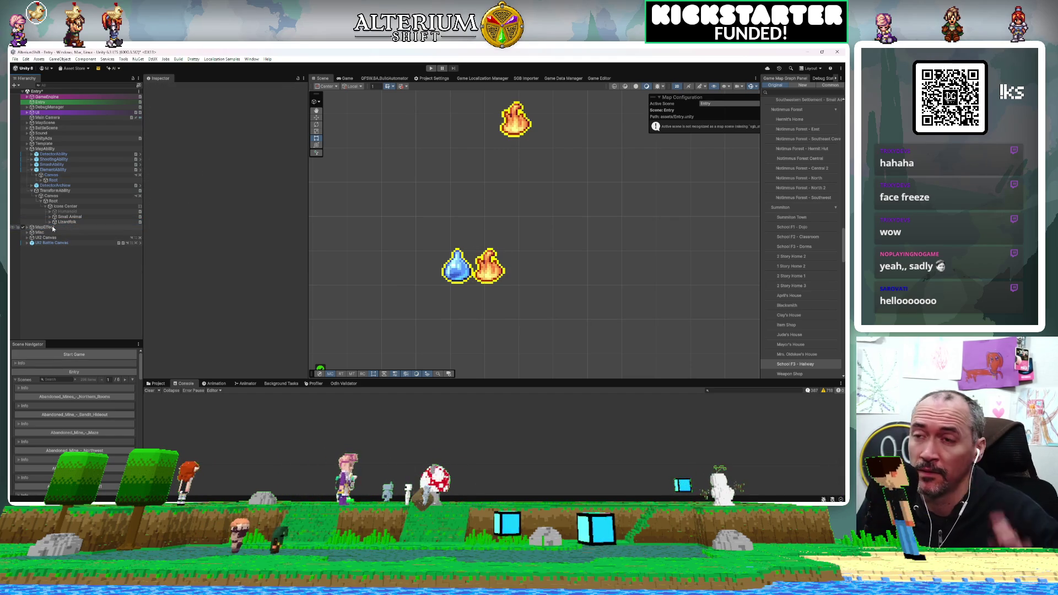
left_click(54, 207)
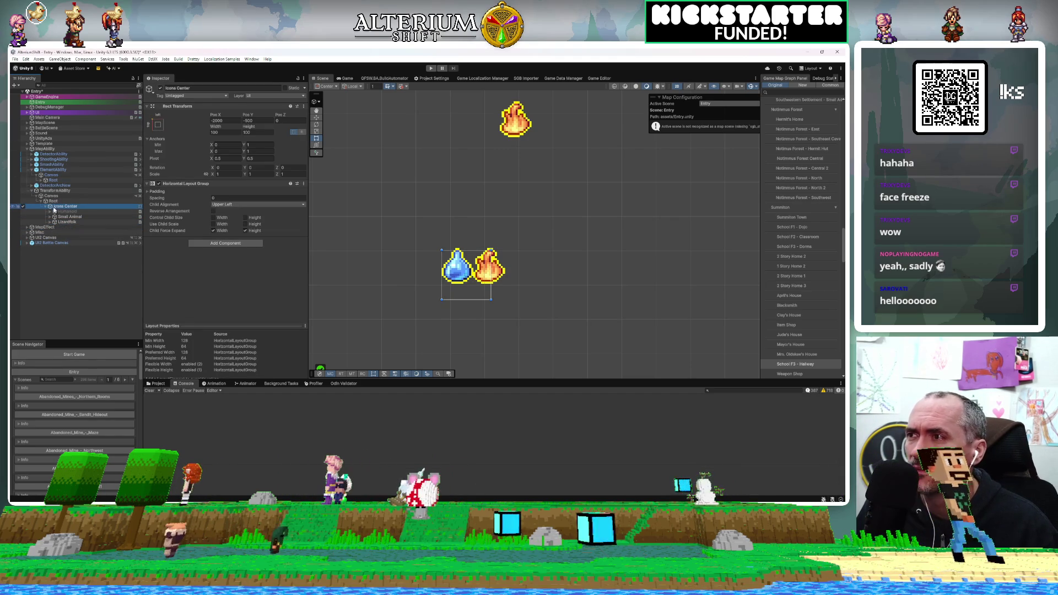
left_click(23, 212)
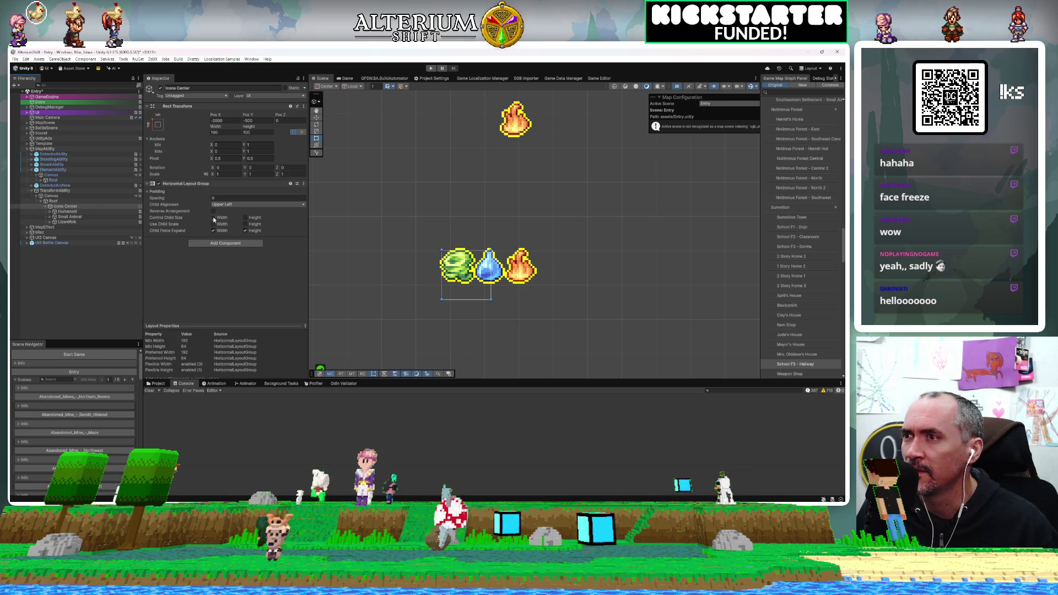
Check the icons, then scrub Icons Center's Horizontal Layout Group Spacing wider
left_click(67, 211)
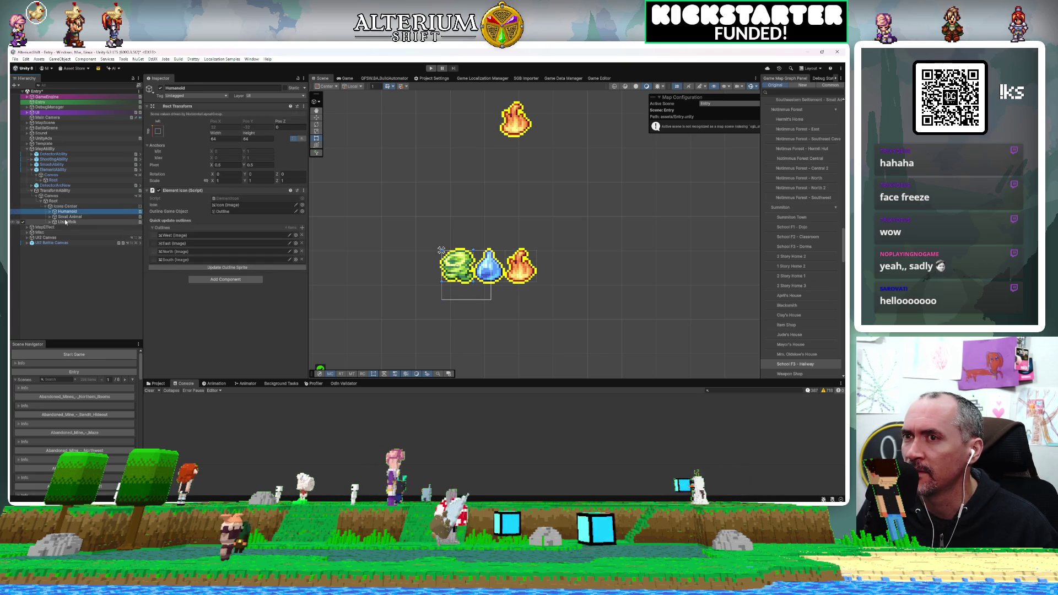
left_click(64, 223)
left_click(64, 217)
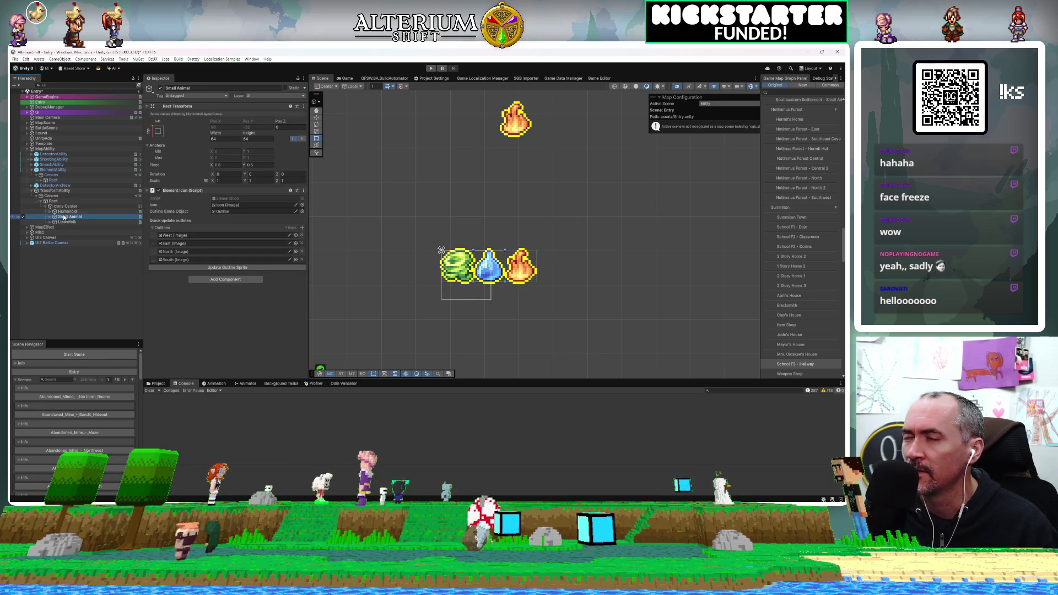
left_click(65, 213)
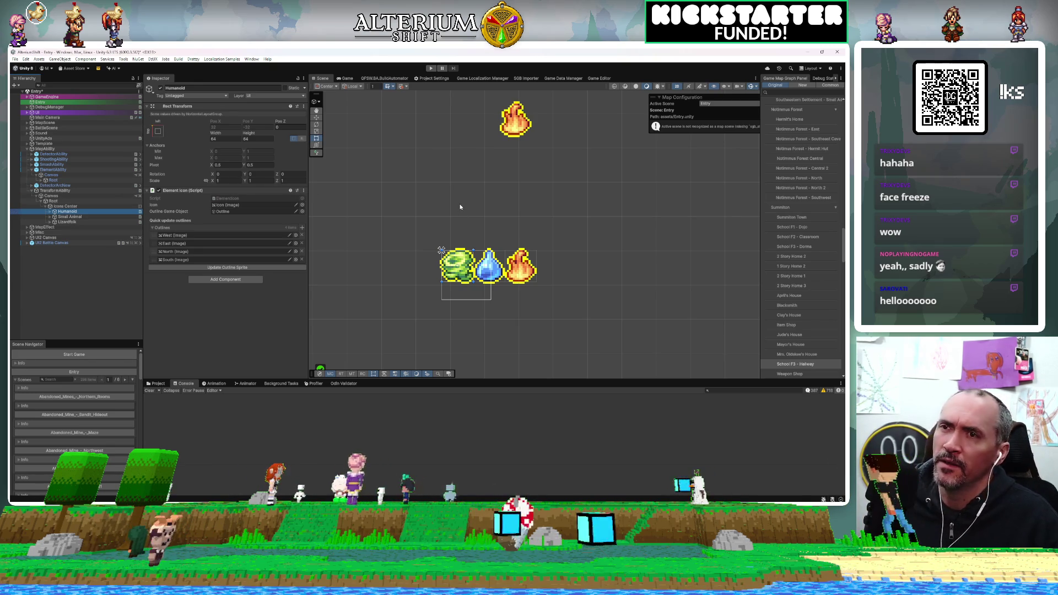
left_click(77, 207)
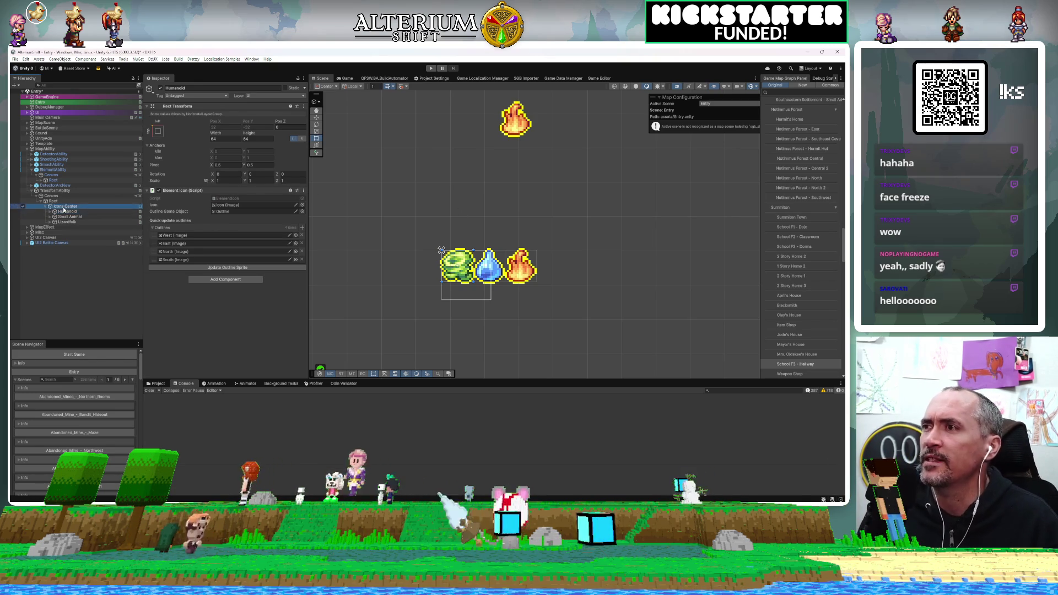
mouse_move(159, 197)
left_mouse_down()
mouse_move(198, 199)
mouse_move(187, 199)
left_mouse_up()
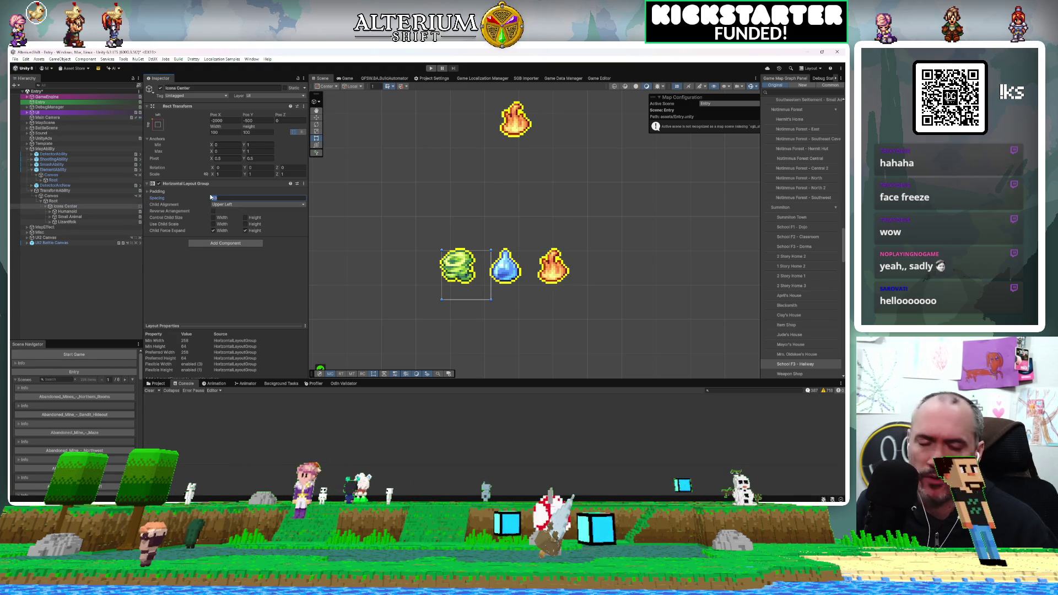
Set the layout Spacing to 30 and Child Alignment to Middle Center
type("30")
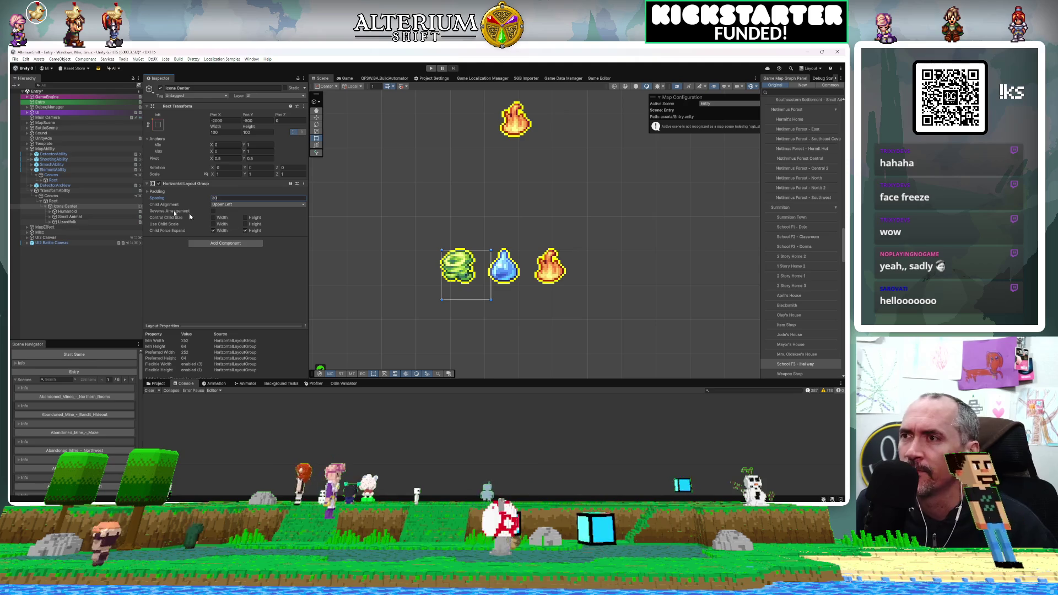
left_click(264, 290)
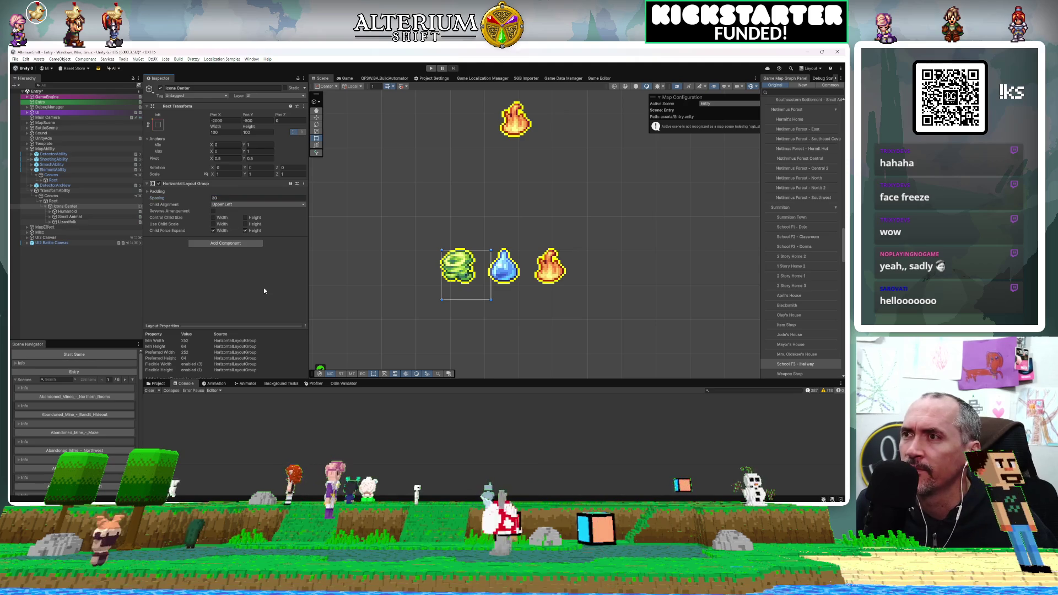
left_click(256, 204)
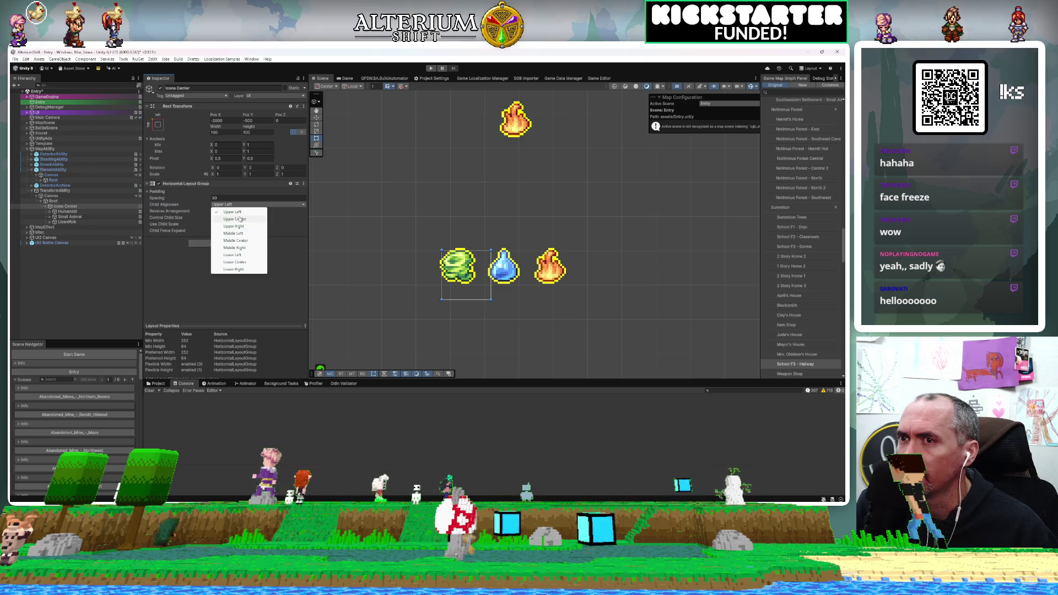
left_click(239, 219)
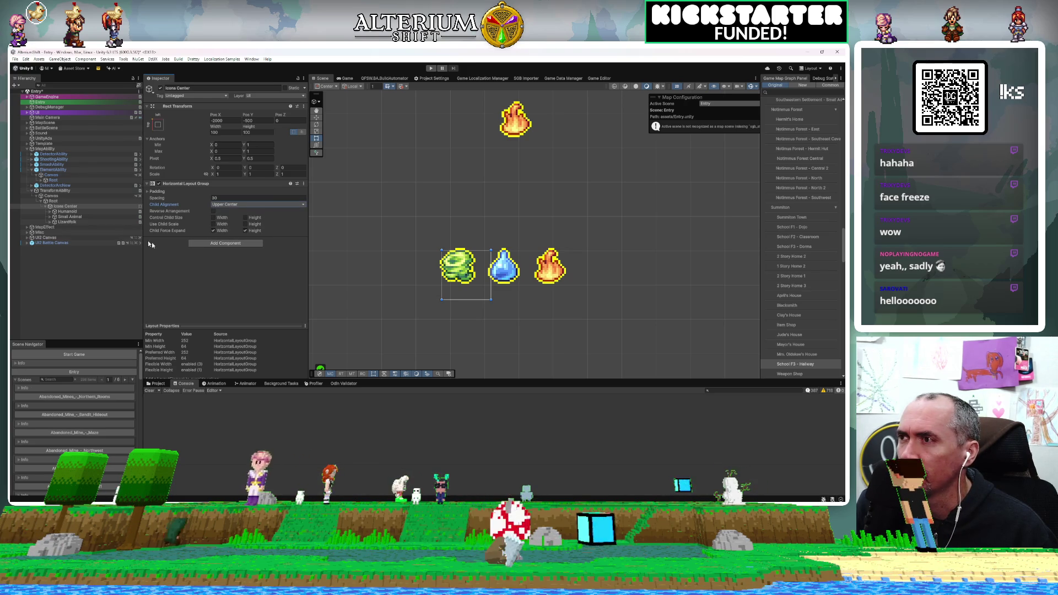
left_click(88, 206)
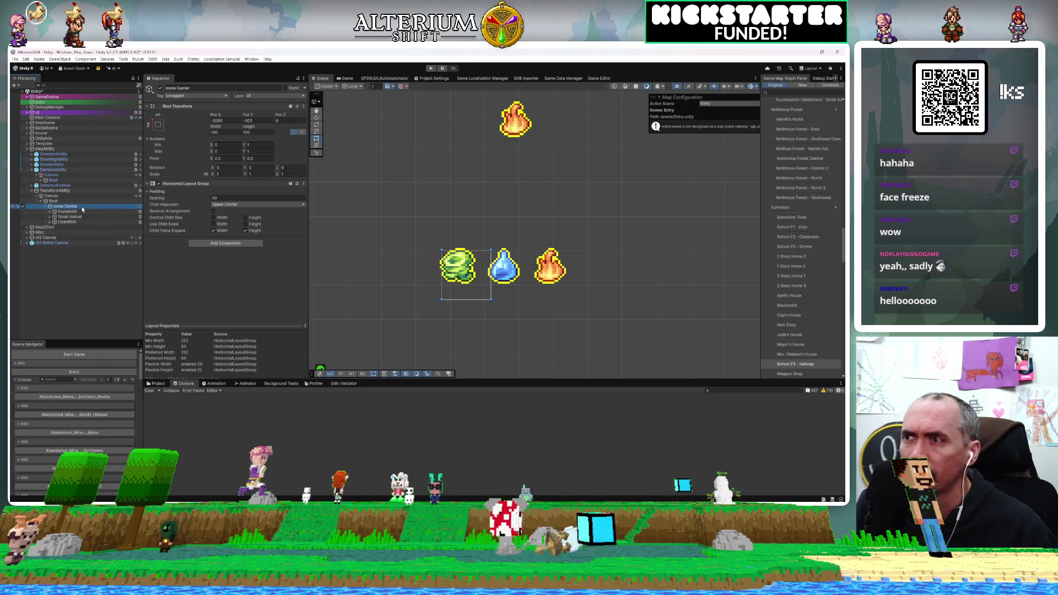
left_click(263, 205)
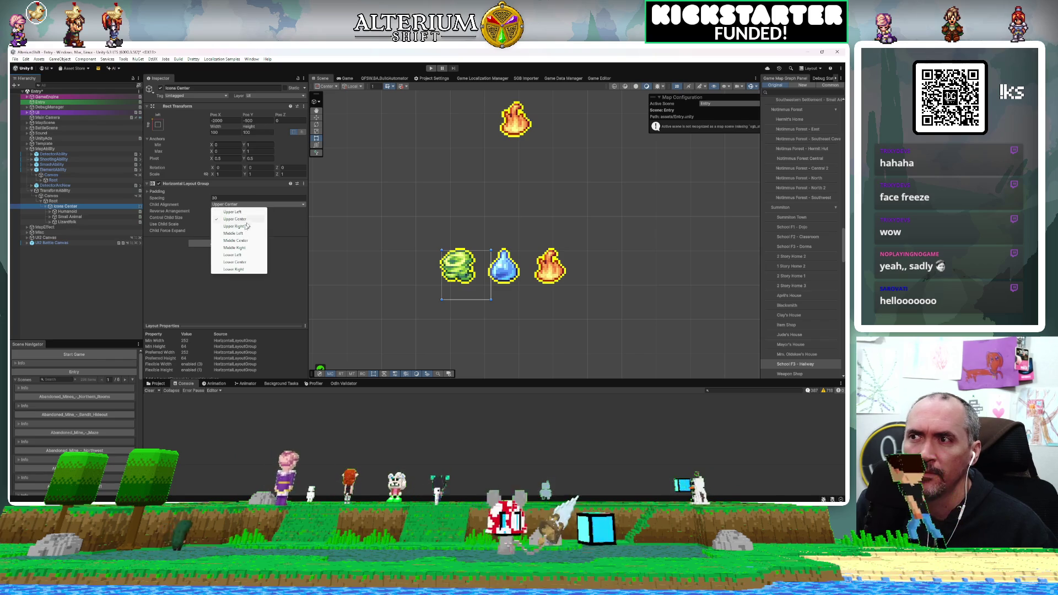
left_click(236, 241)
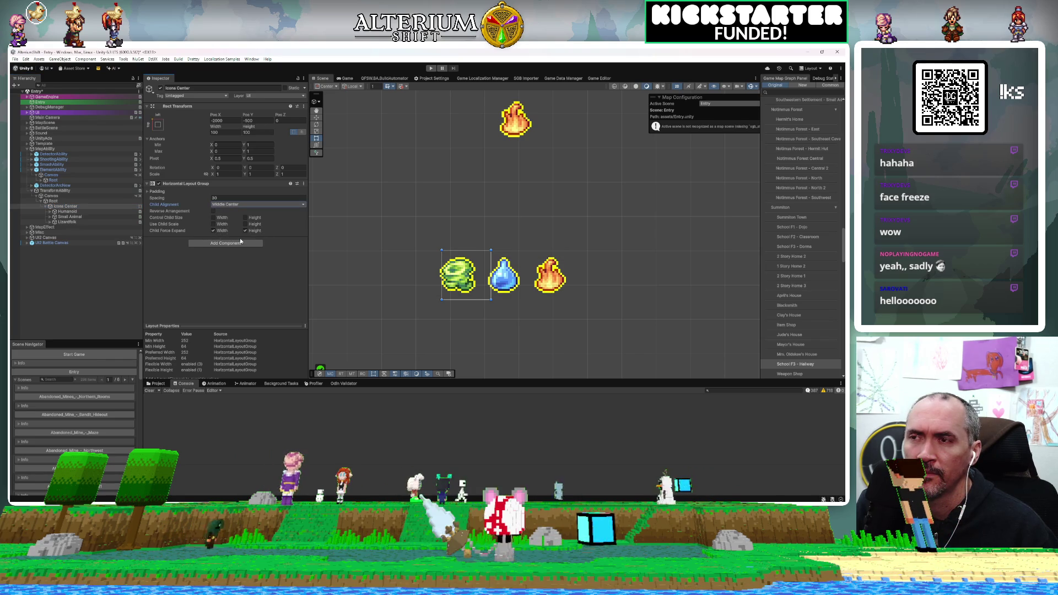
Try Lower Center, Upper Center, Upper Left and Upper Right alignments, settling on Middle Center
left_click(242, 204)
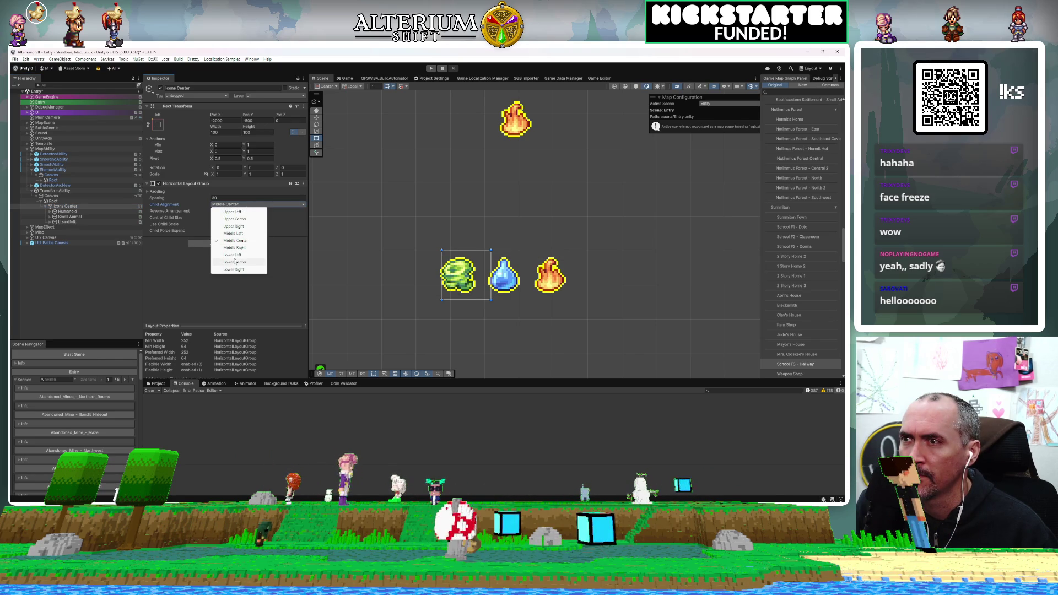
left_click(234, 262)
left_click(244, 204)
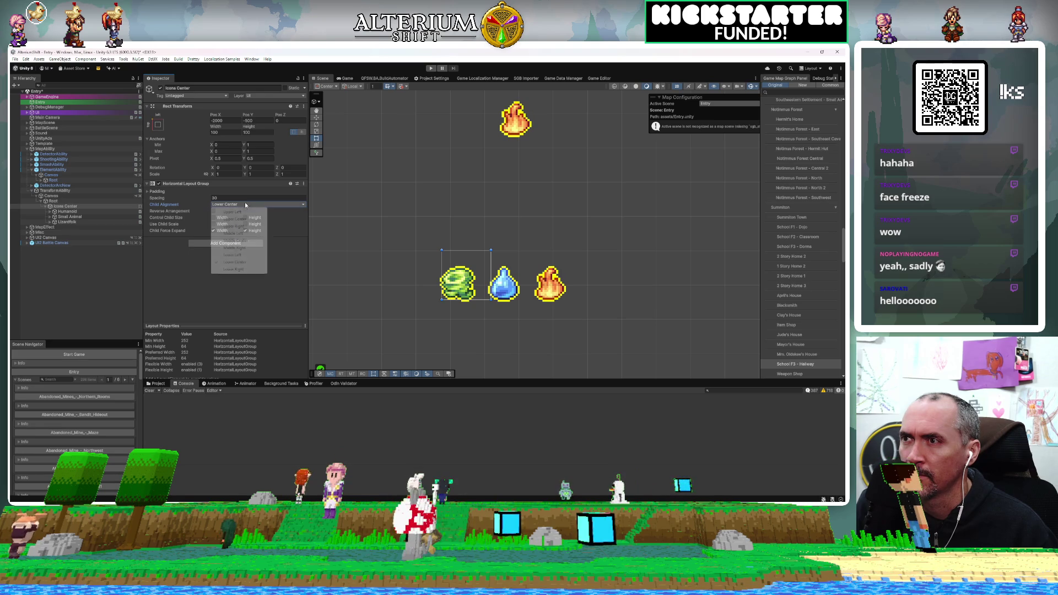
left_click(241, 220)
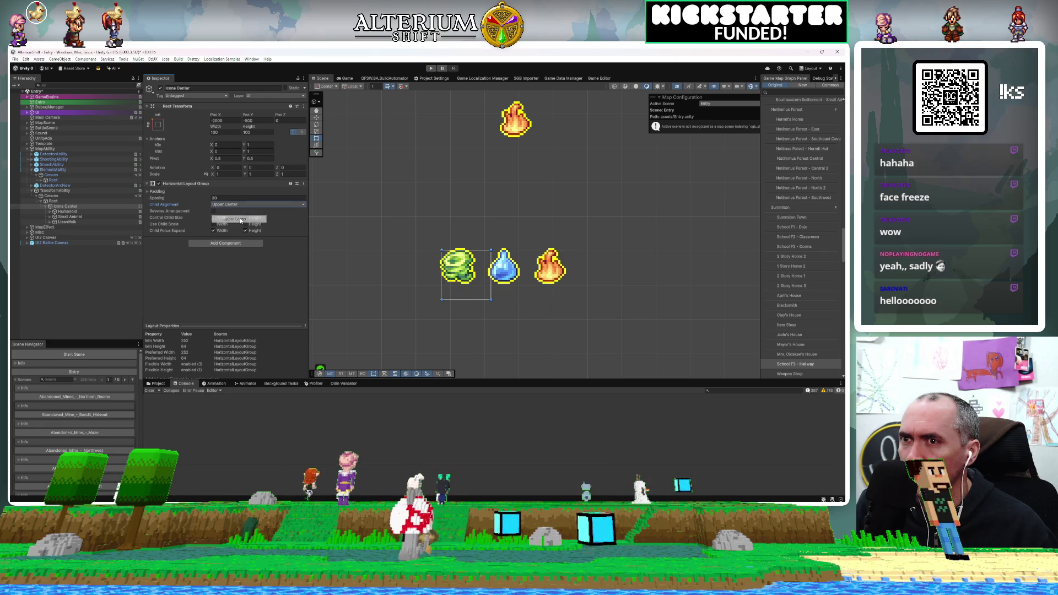
left_click(246, 205)
left_click(245, 212)
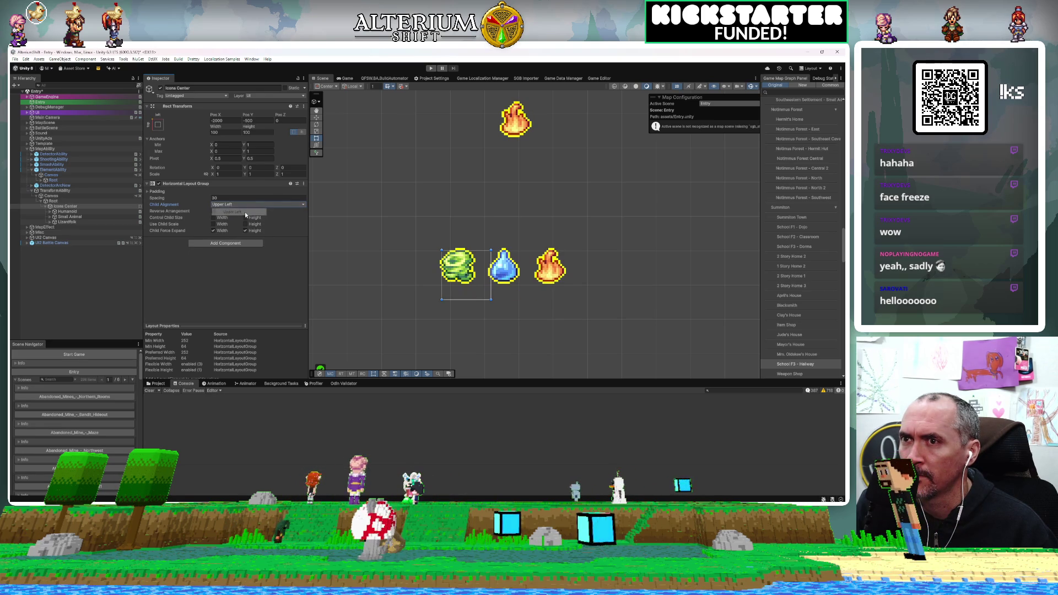
left_click(248, 205)
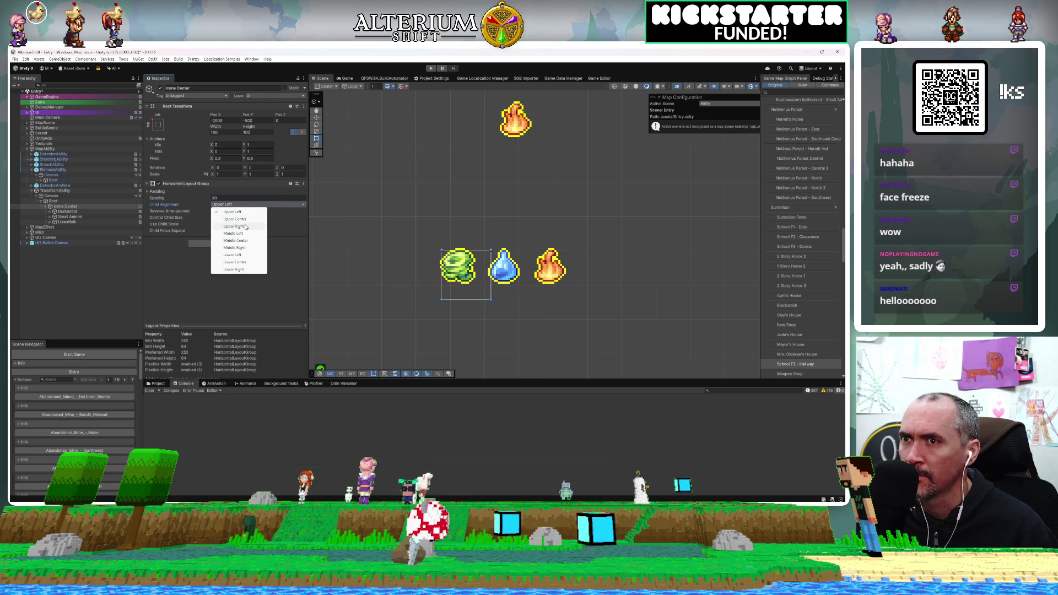
left_click(246, 226)
left_click(249, 205)
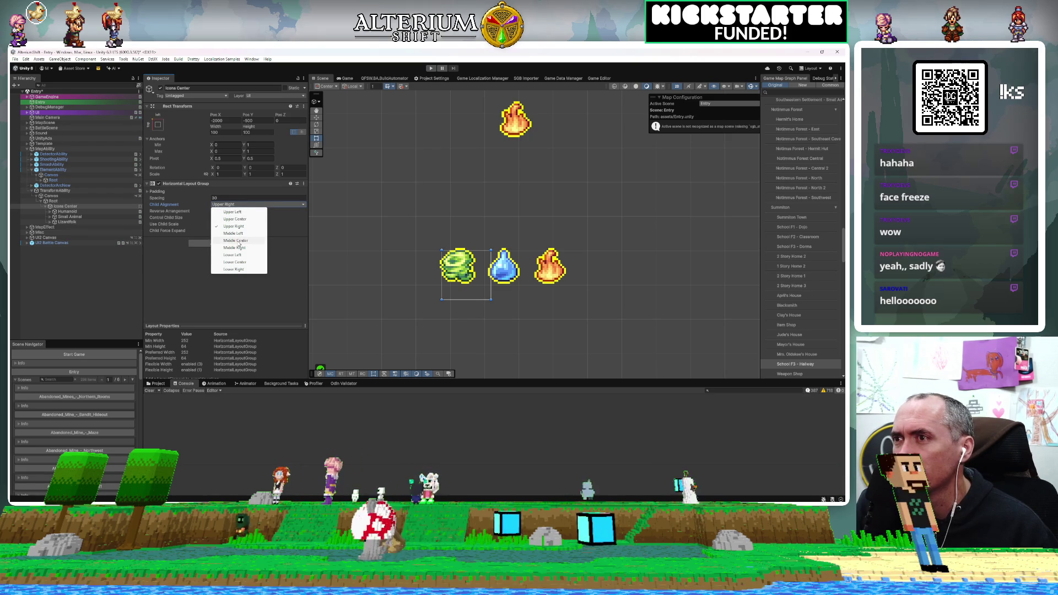
left_click(239, 241)
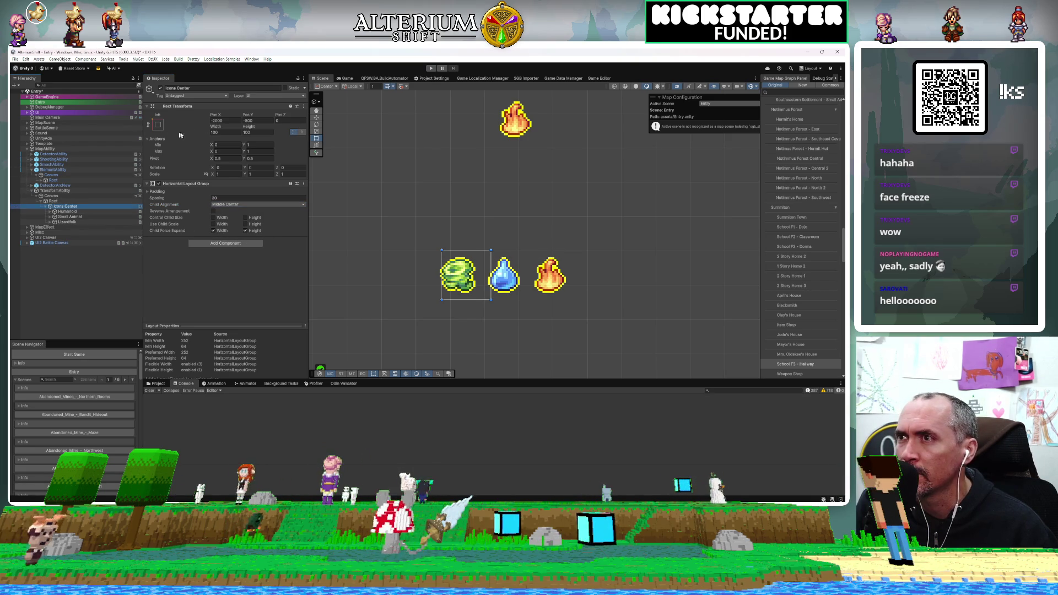
Set Icons Center's Rect Transform Width to 300 and select Root
mouse_move(211, 126)
left_mouse_down()
mouse_move(278, 223)
mouse_move(566, 248)
mouse_move(799, 242)
mouse_move(67, 235)
mouse_move(193, 229)
left_mouse_up()
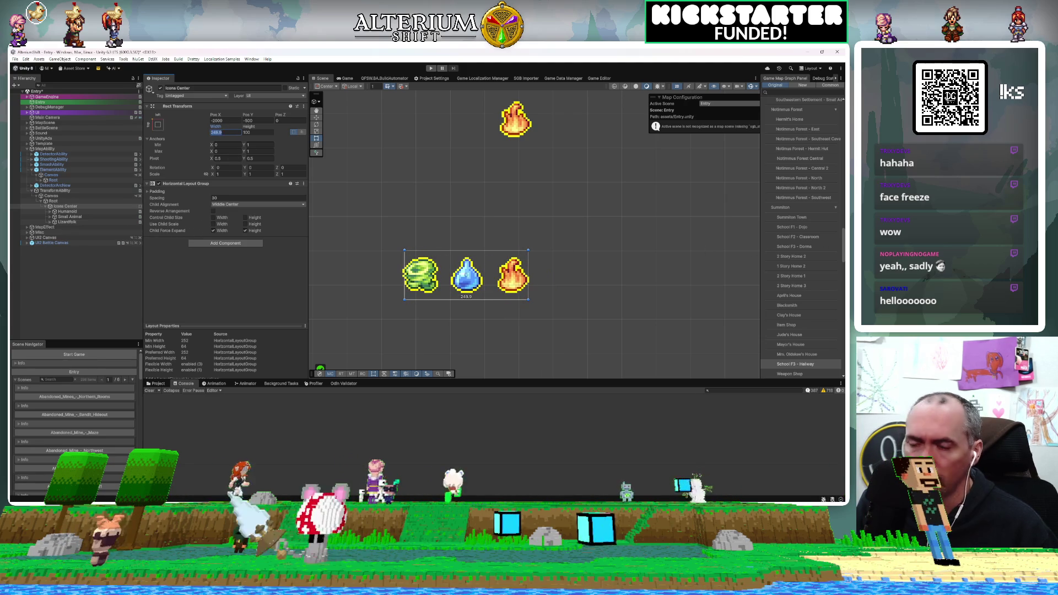
type("300")
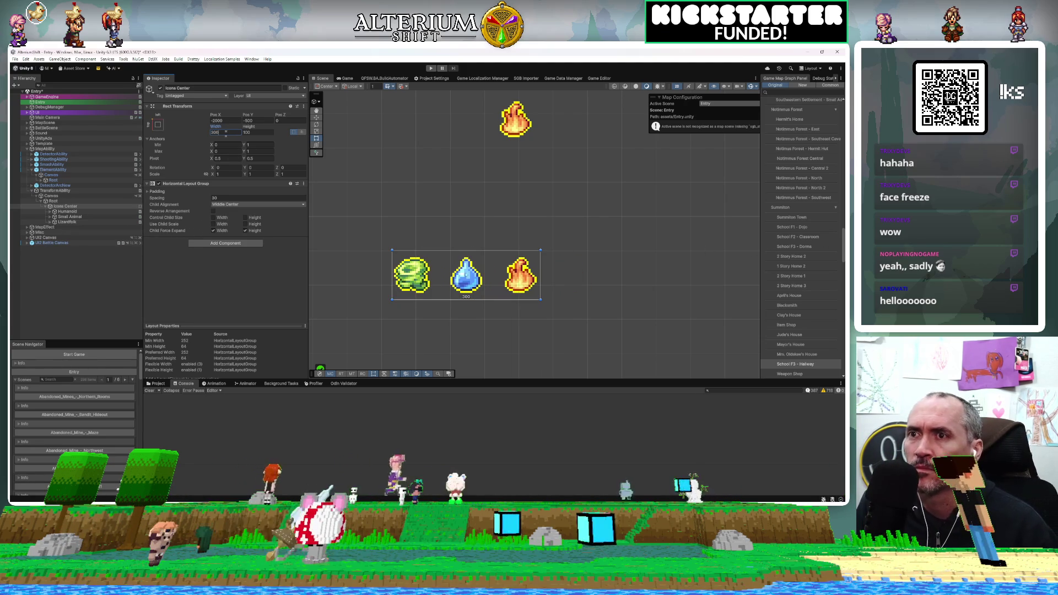
left_click_drag(420, 205, 457, 185)
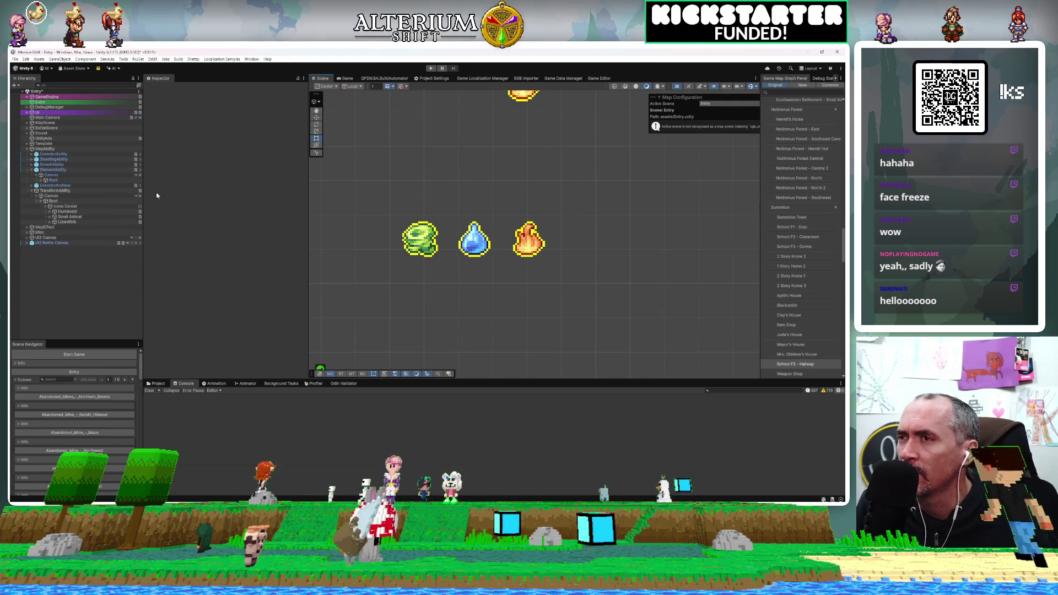
left_click(60, 201)
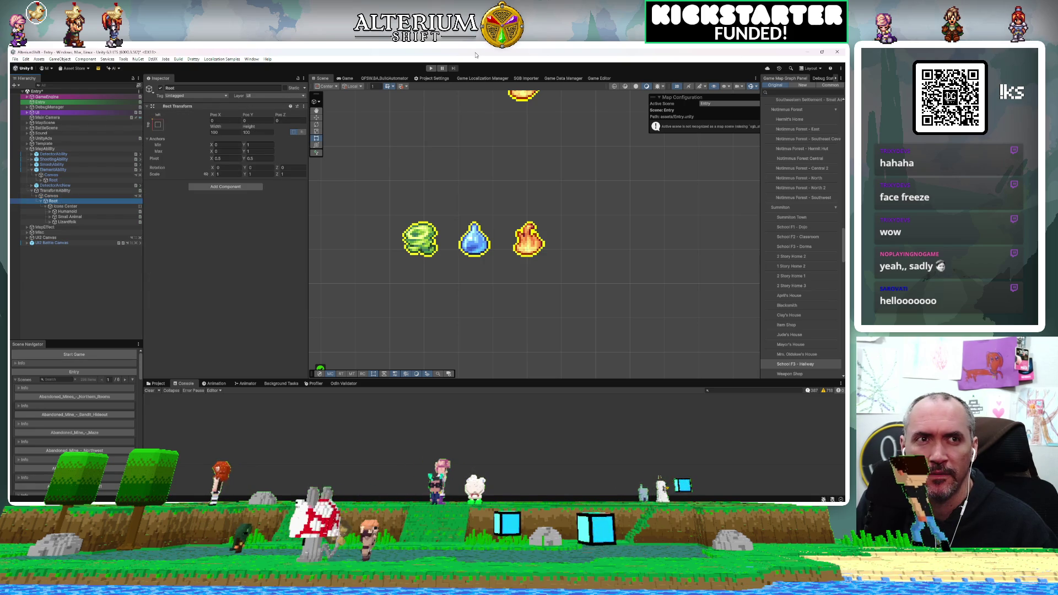
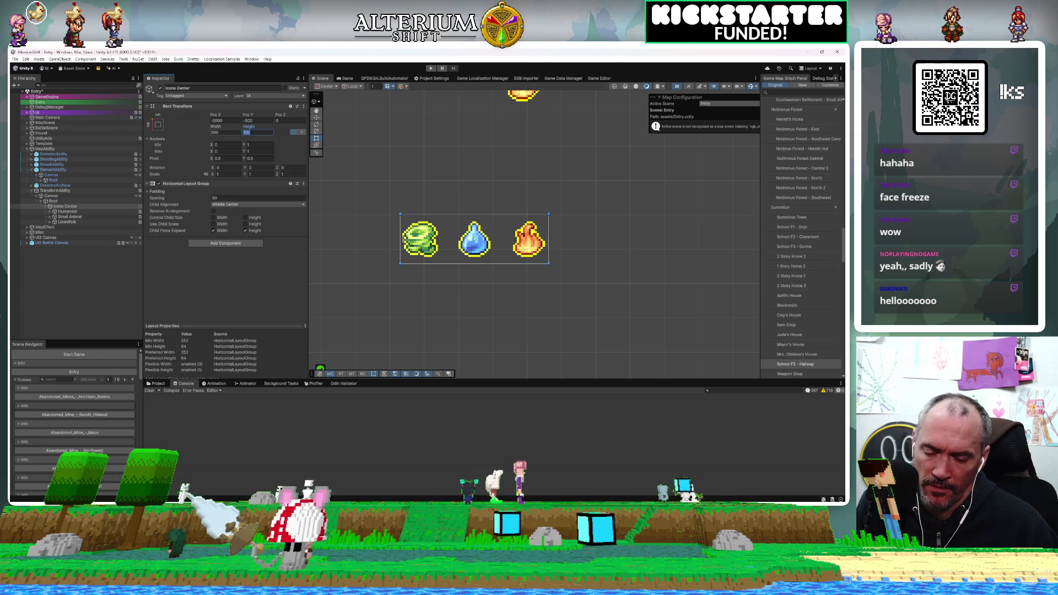
Set Icons Center's Rect Transform height to 150, deselect it, and drag the Console splitter up
type("00")
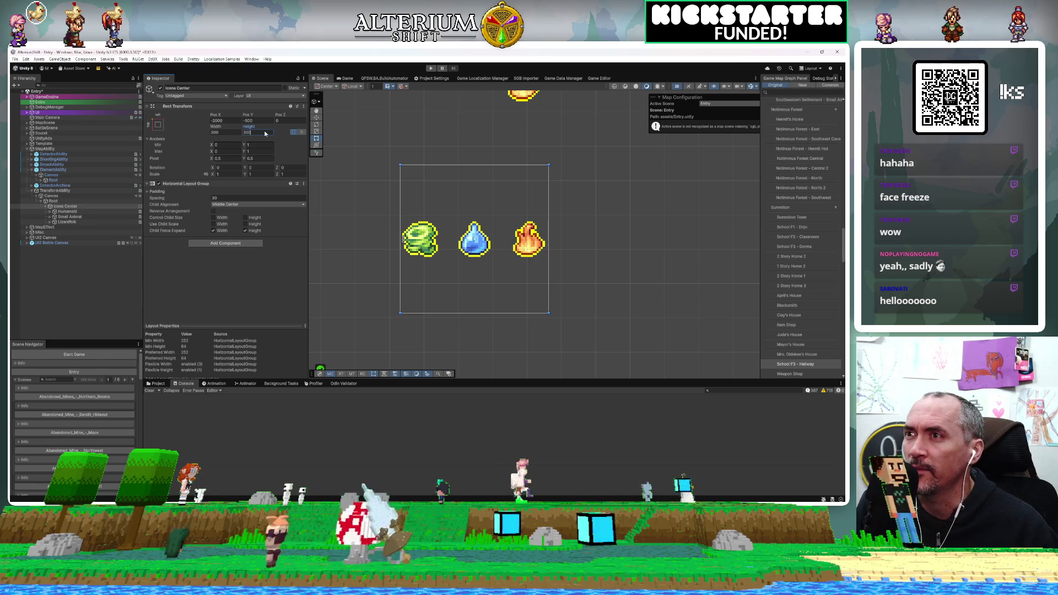
left_click_drag(265, 133, 245, 132)
type("15")
type("0")
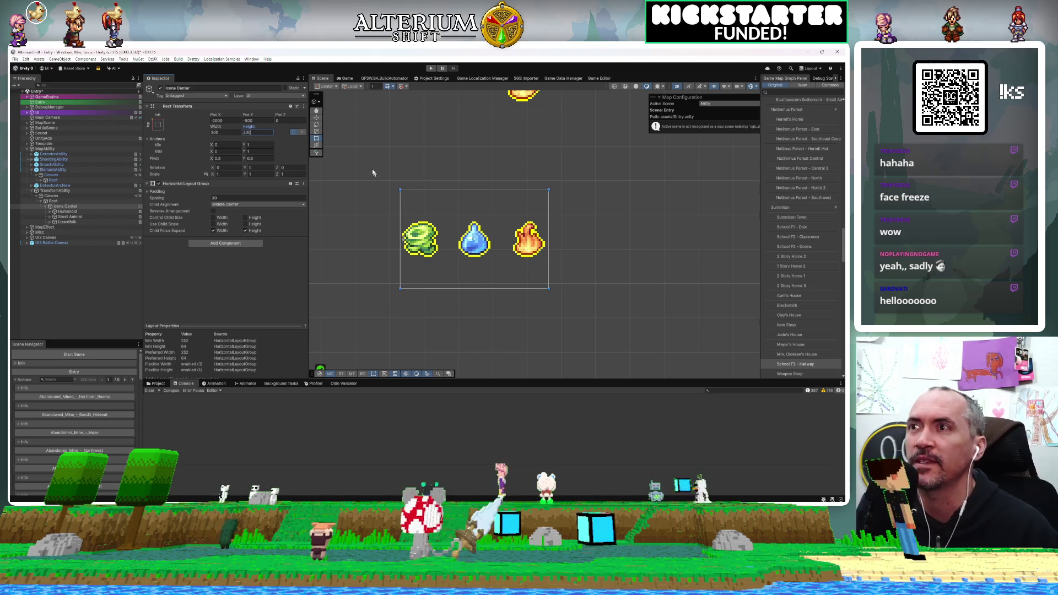
left_click(380, 190)
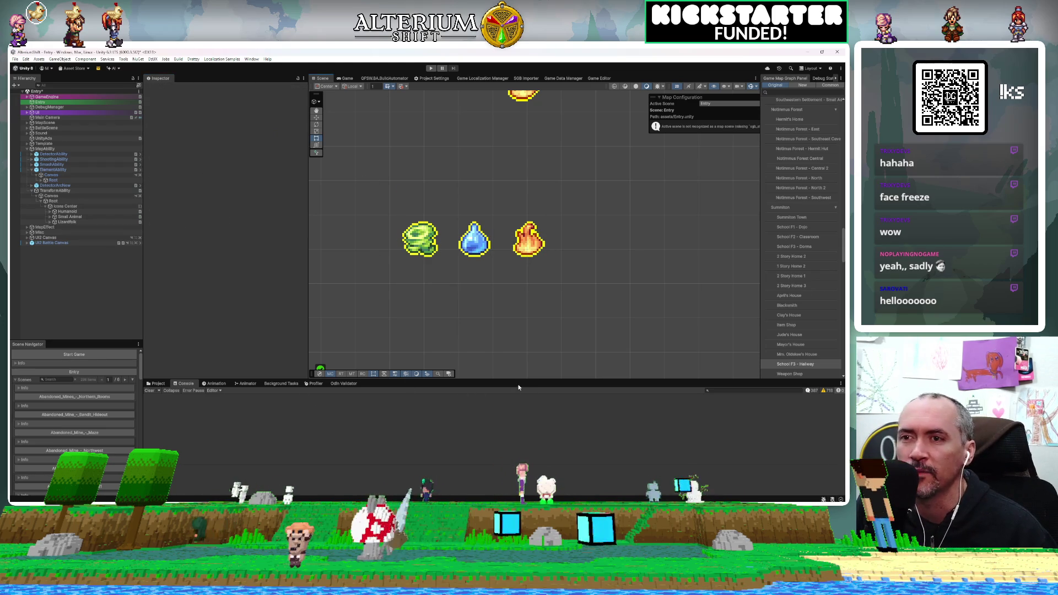
left_click_drag(517, 381, 270, 336)
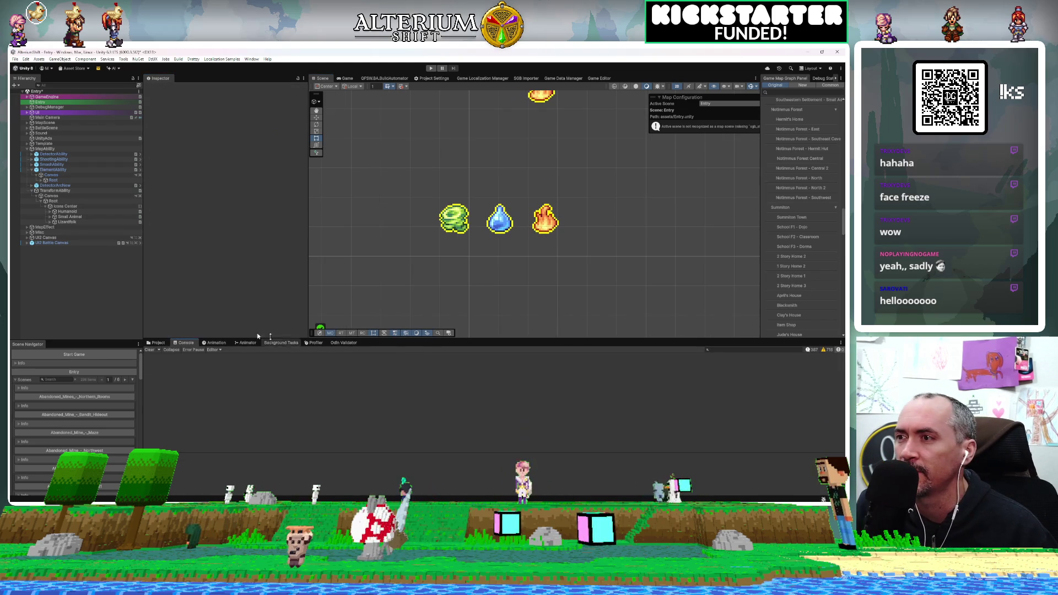
Show the Project tab's folder tree and collapse the map folder
left_click(156, 343)
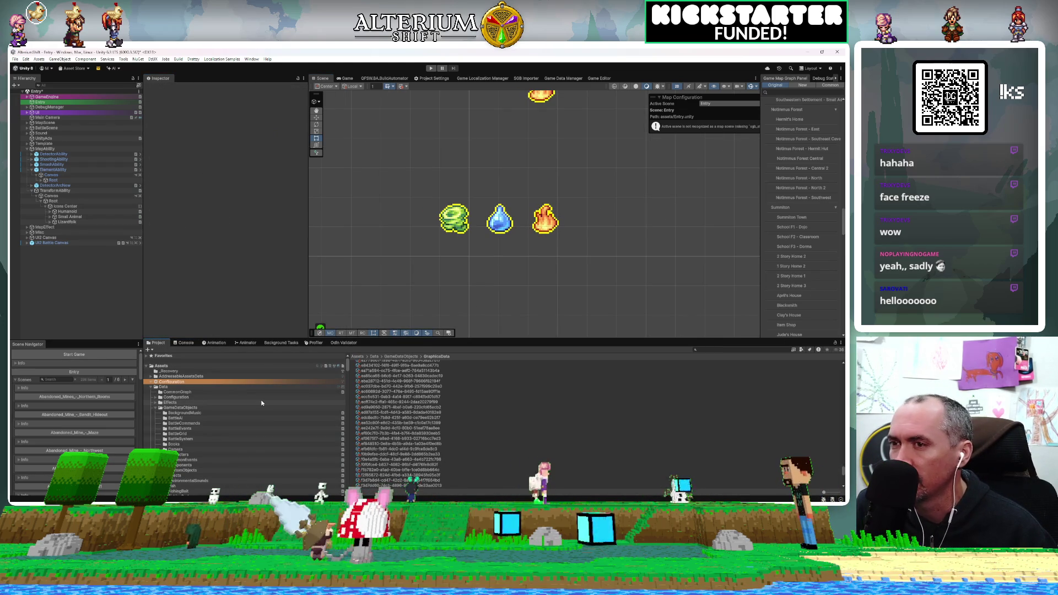
scroll(165, 386, "down", 3)
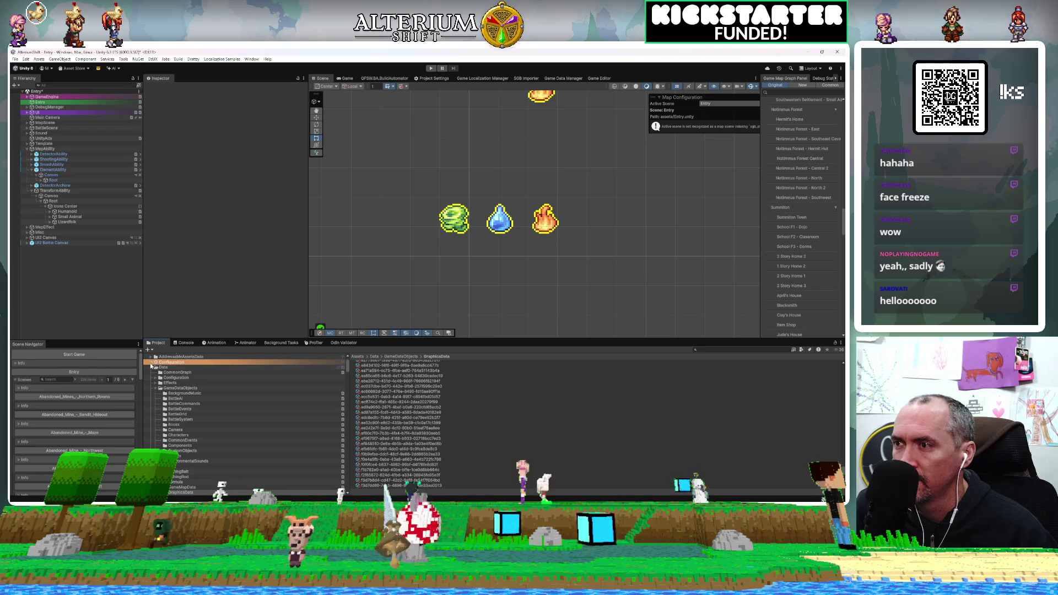
scroll(206, 366, "down", 15)
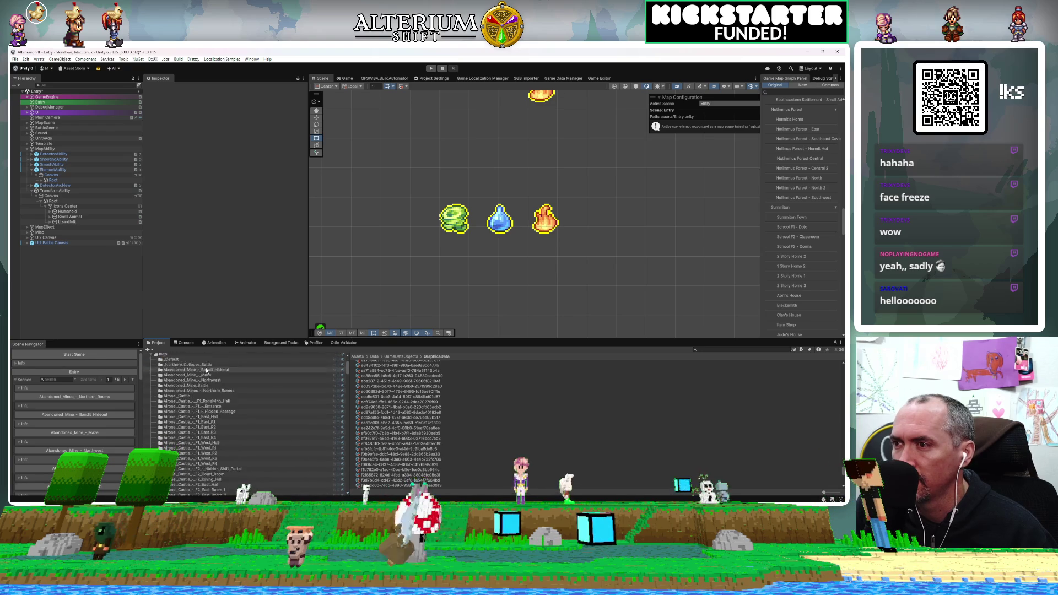
scroll(206, 367, "up", 2)
left_click(149, 374)
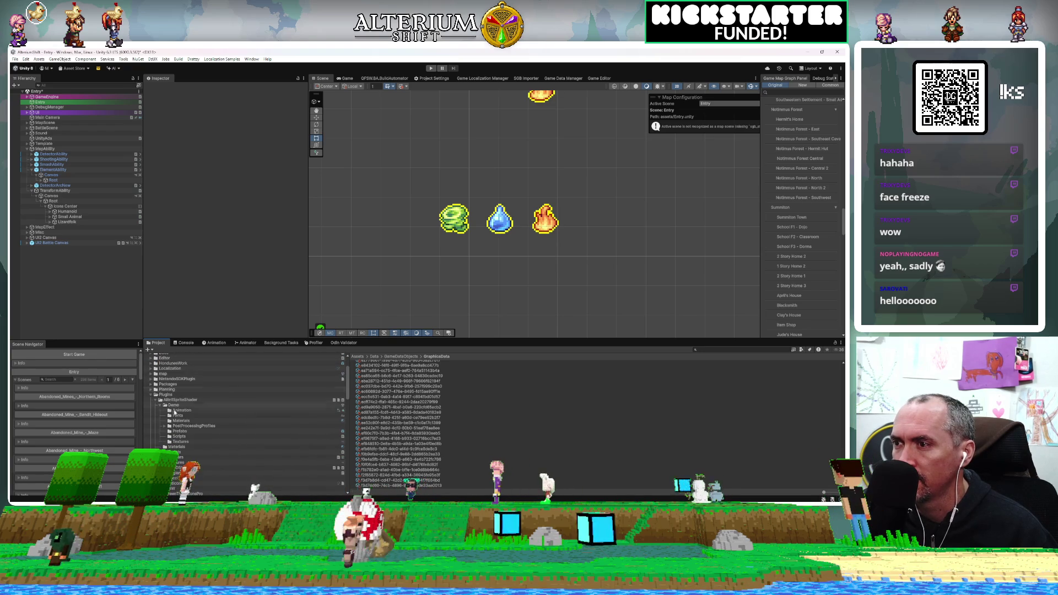
scroll(218, 407, "down", 5)
scroll(218, 406, "up", 20)
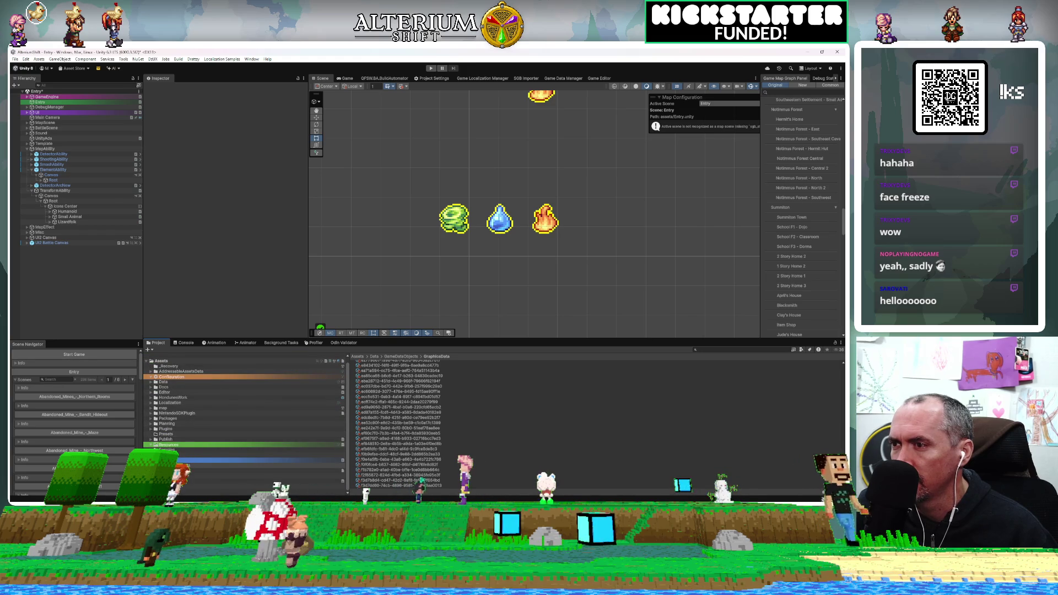
scroll(215, 444, "down", 8)
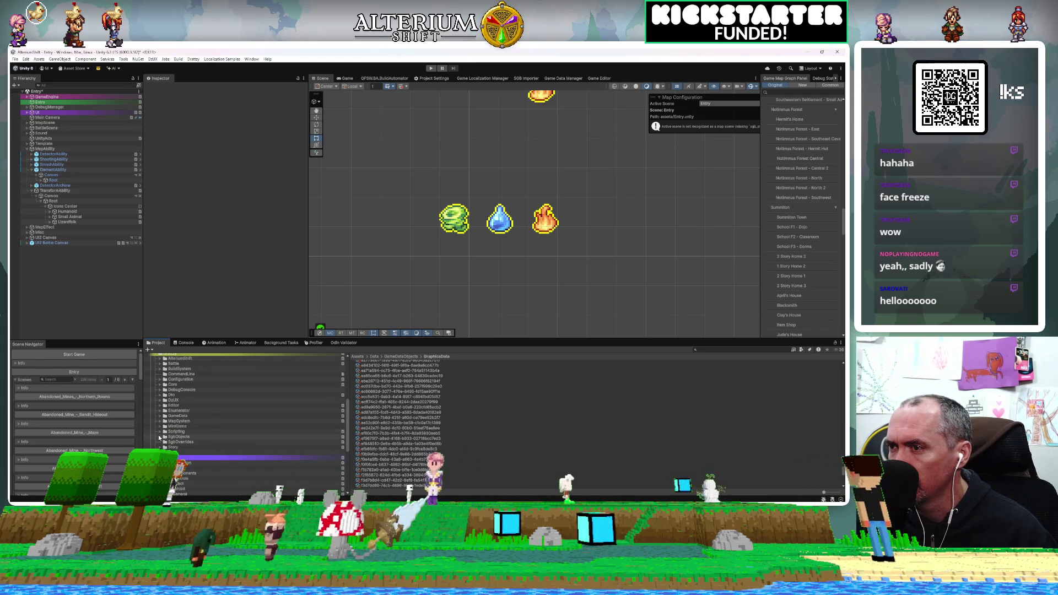
scroll(157, 435, "up", 2)
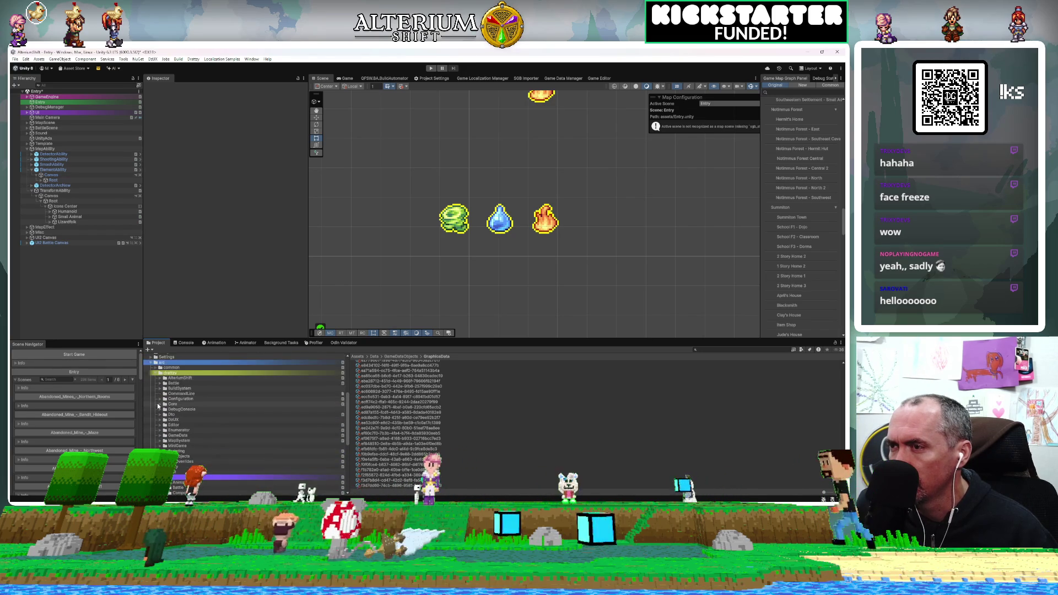
scroll(157, 402, "down", 6)
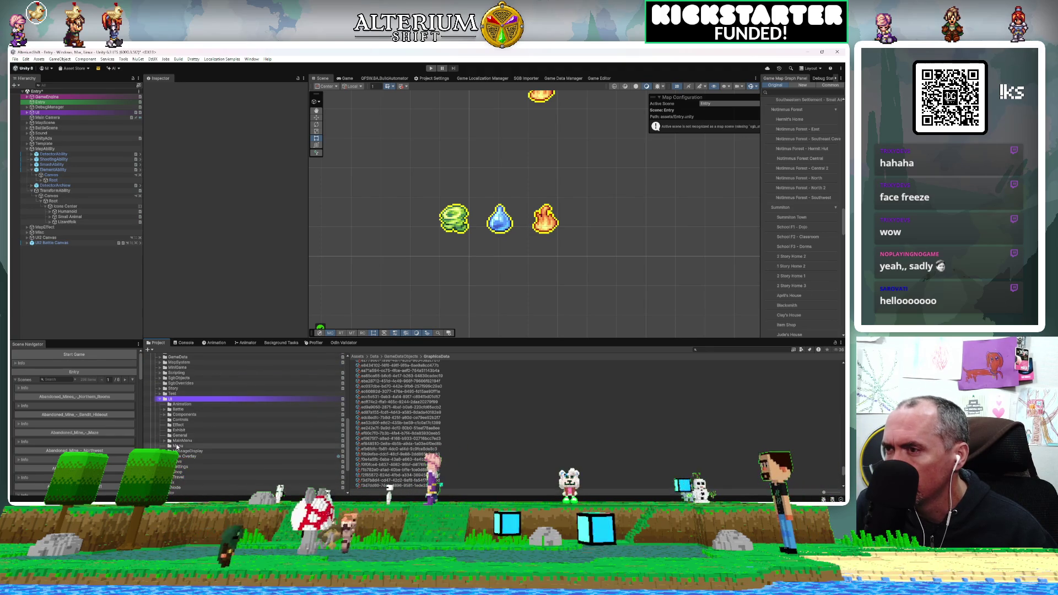
Expand the Animation, New Overlay and General folders in the asset tree
left_click(174, 406)
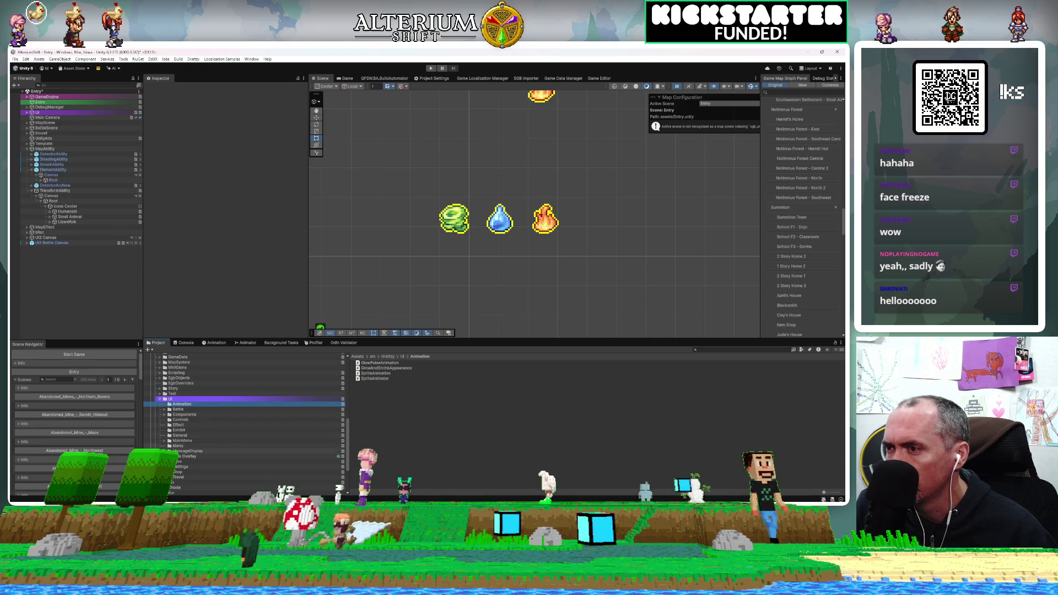
left_click(187, 456)
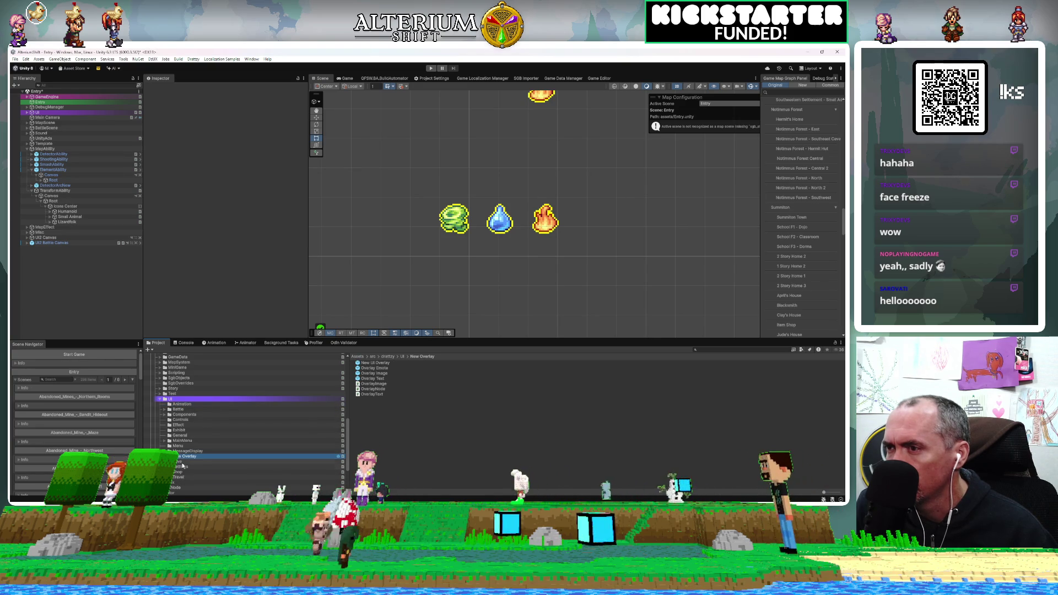
left_click(176, 436)
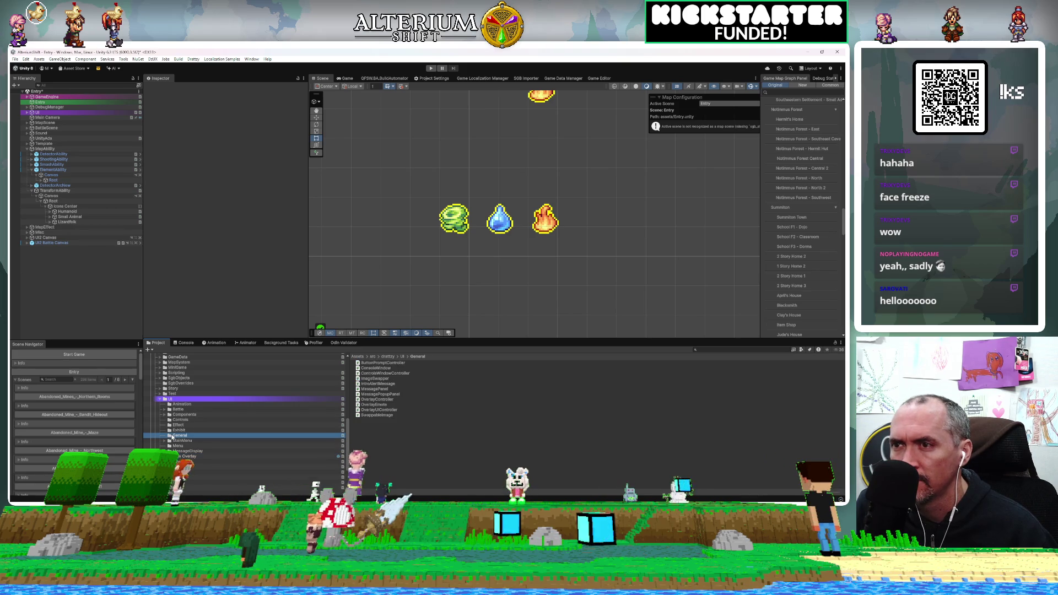
scroll(187, 434, "up", 5)
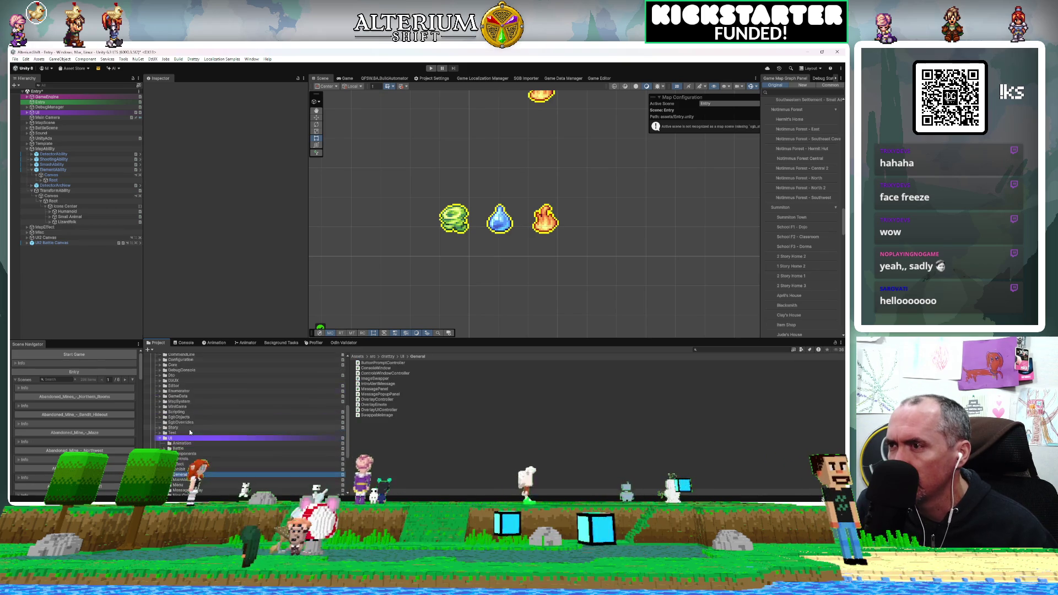
scroll(189, 432, "up", 3)
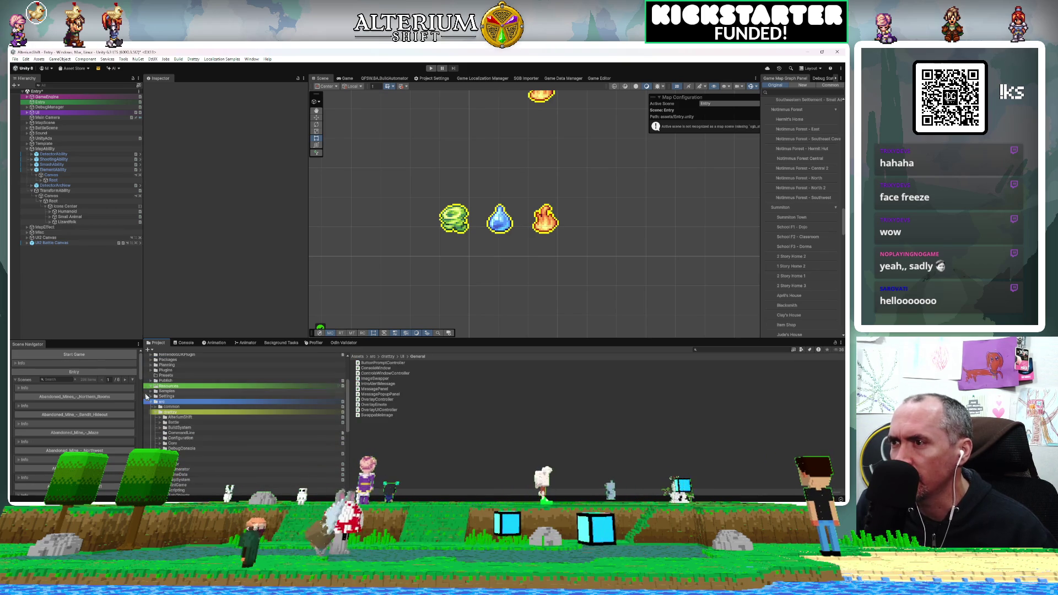
scroll(169, 434, "up", 4)
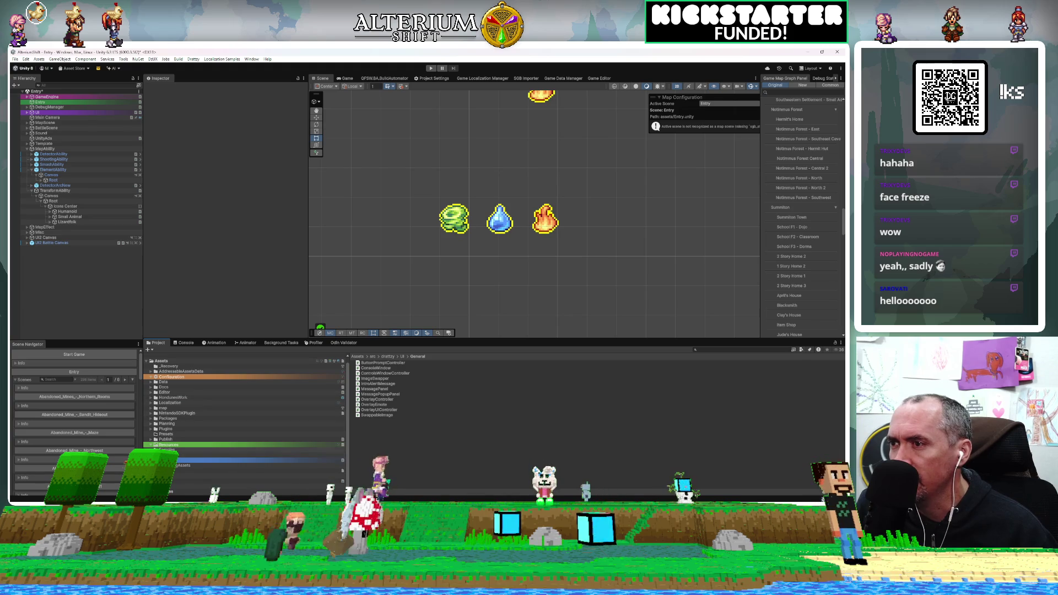
scroll(188, 455, "down", 3)
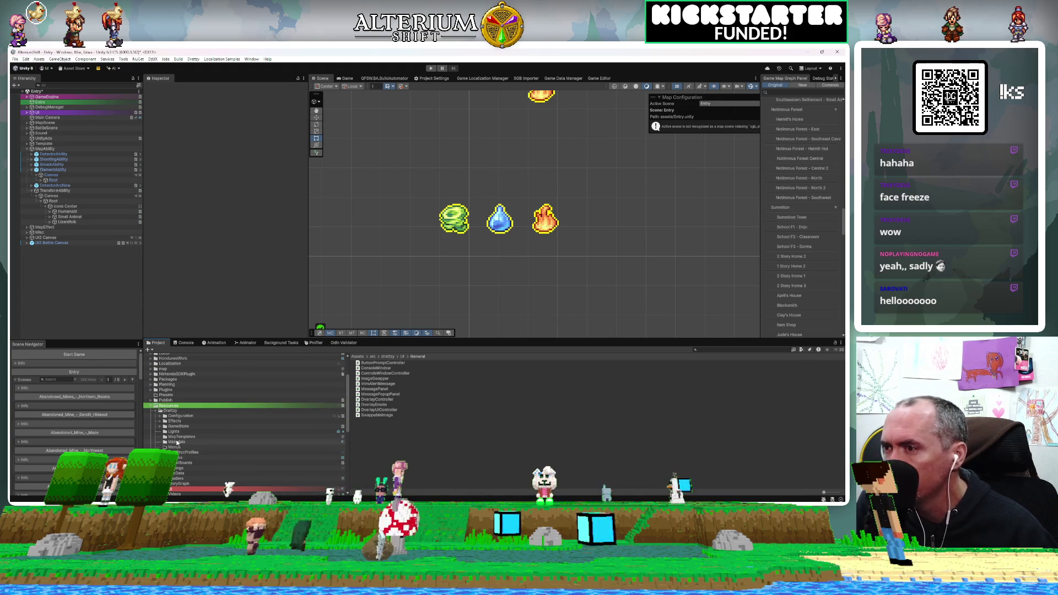
scroll(179, 446, "down", 2)
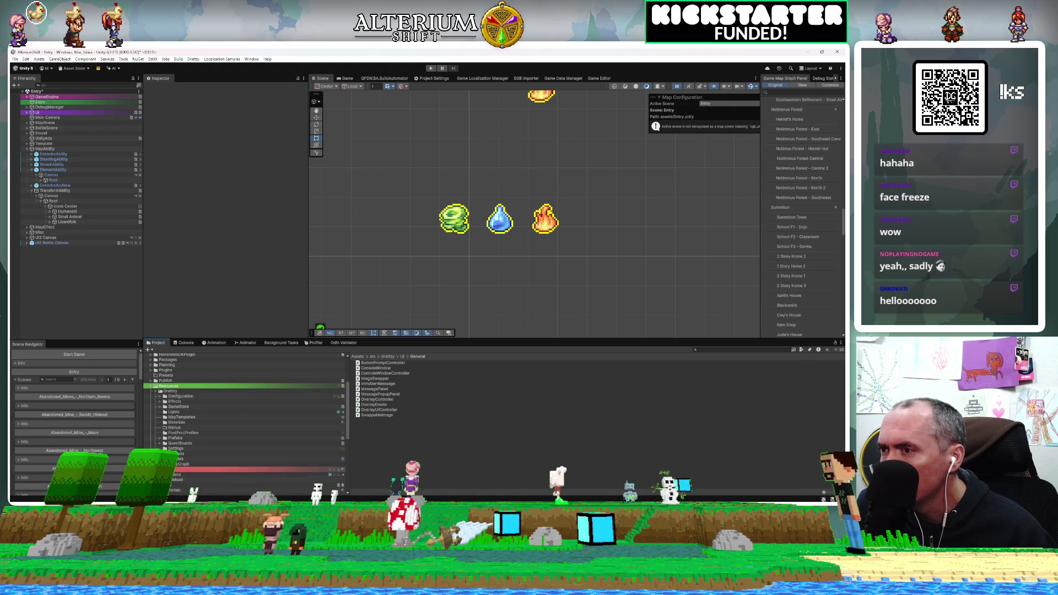
Open Resources/Drattzy/UI, look inside its Sprite folder, and return to UI
left_click(182, 469)
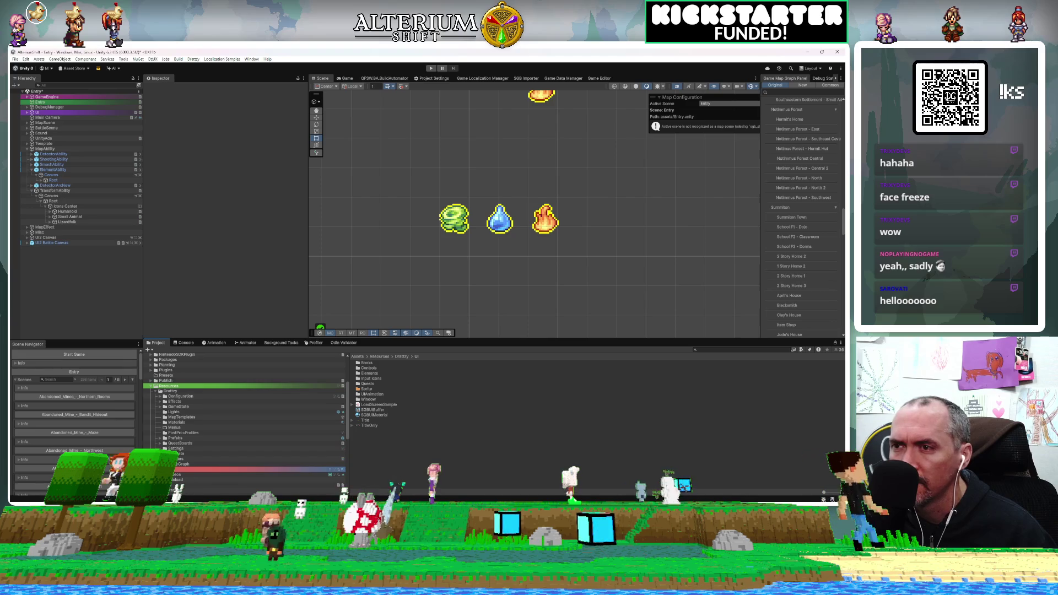
left_click(379, 388)
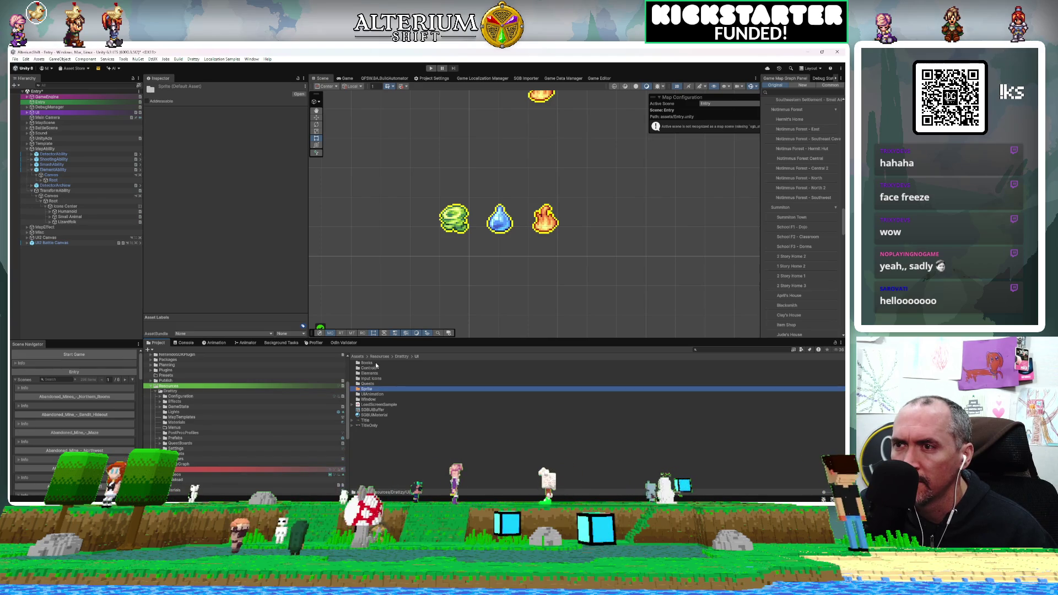
double_click(368, 389)
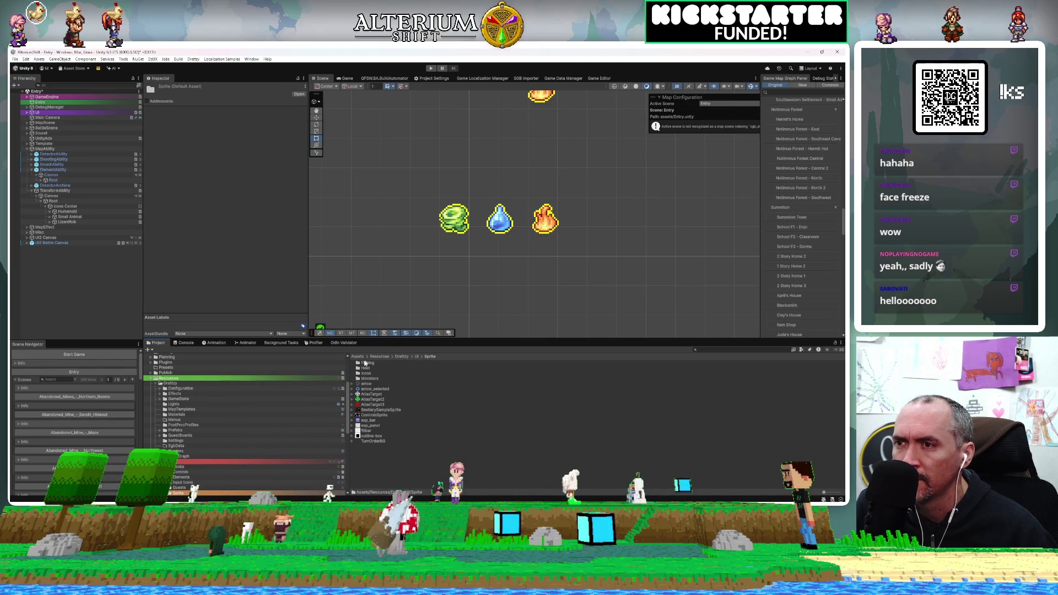
left_click(416, 356)
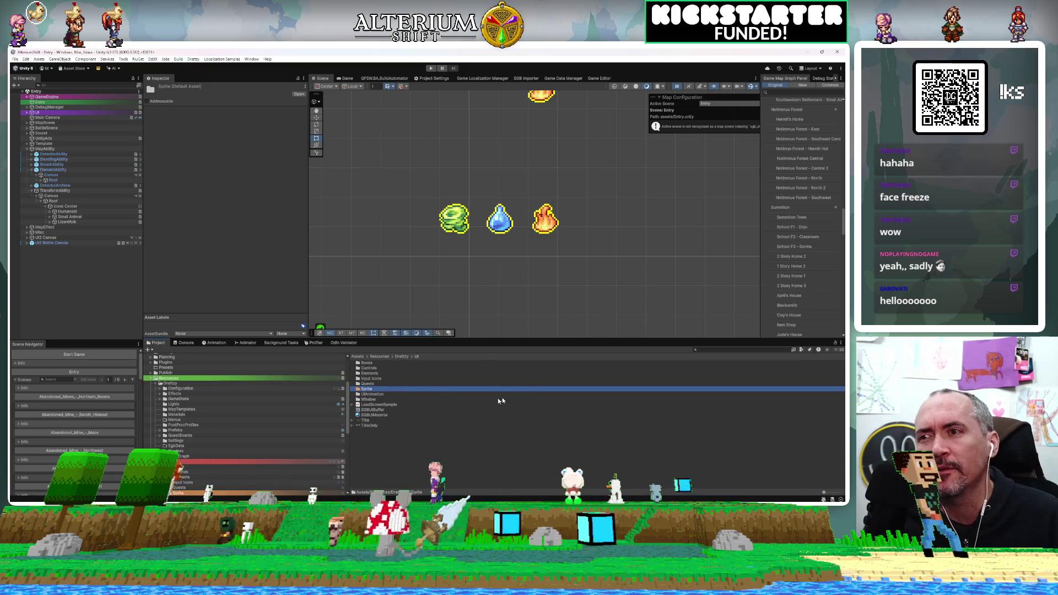
right_click(416, 460)
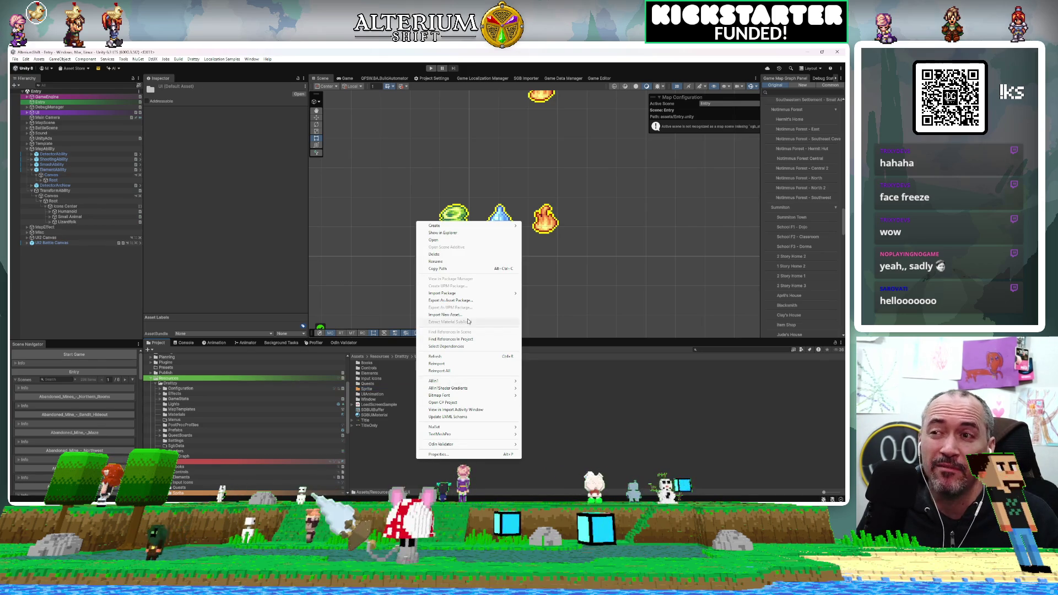
Create a new folder inside Resources/Drattzy/UI and name it NPC
mouse_move(496, 225)
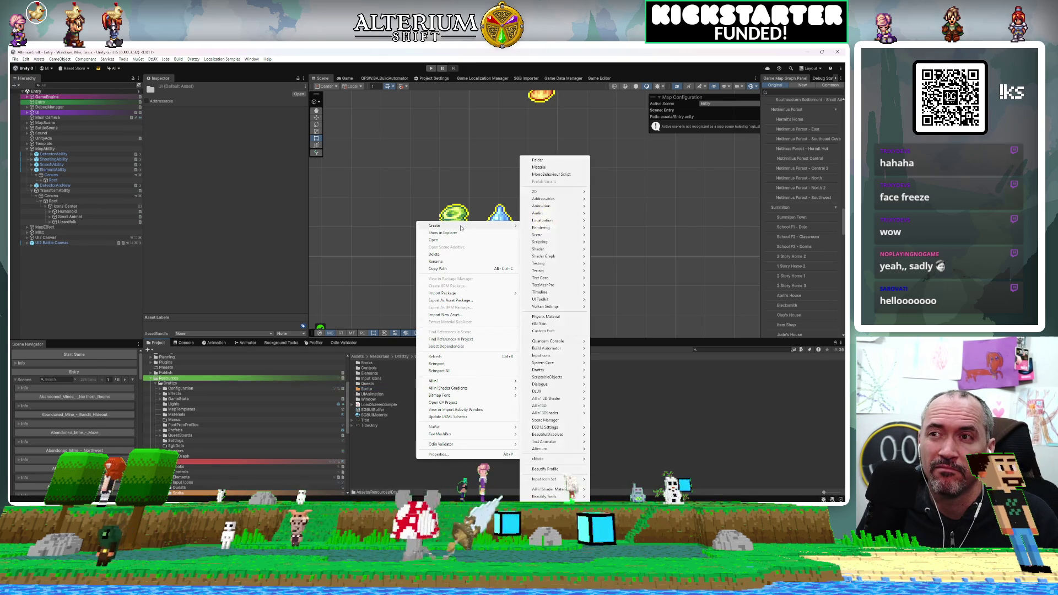
left_click(540, 159)
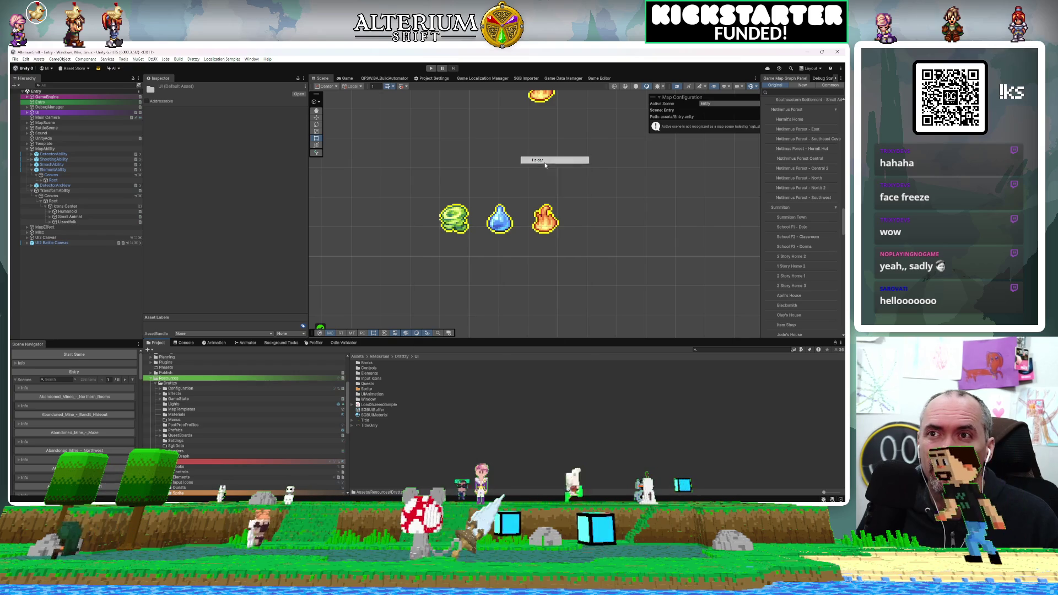
type("NPT")
key("BackSpace")
type("C")
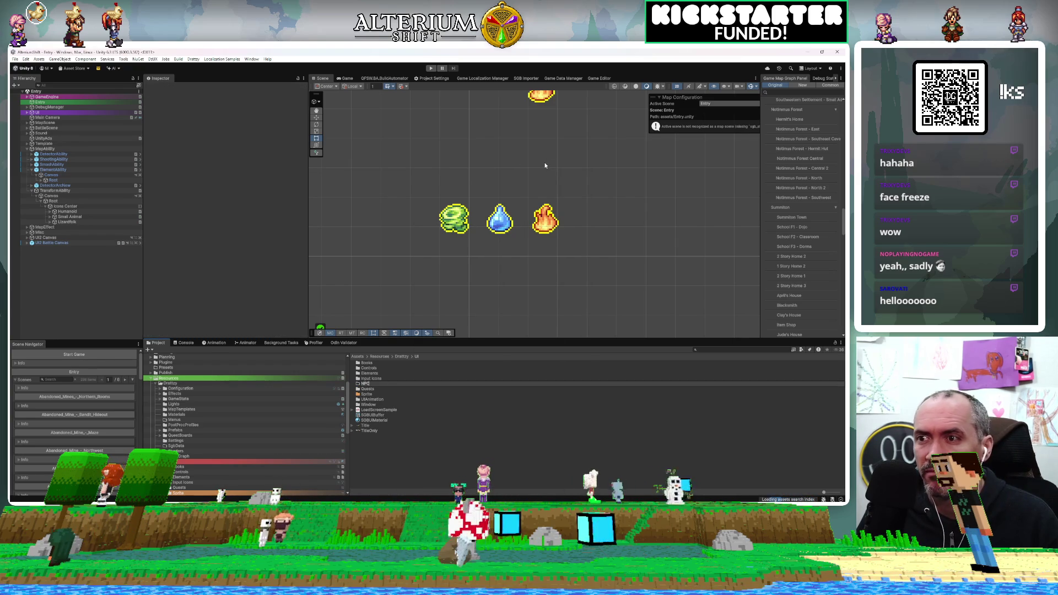
key("Return")
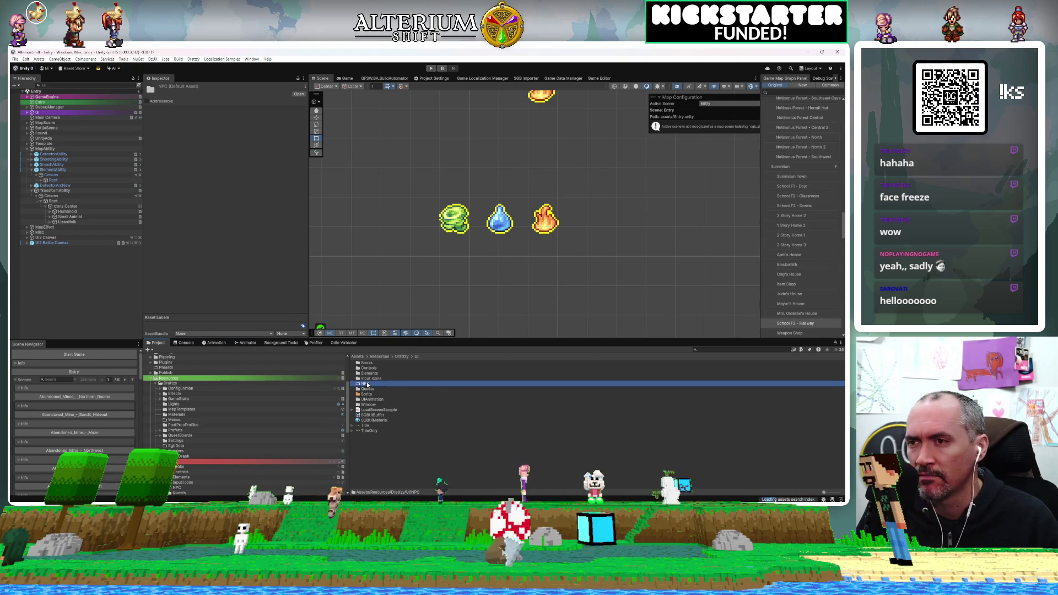
scroll(182, 444, "down", 5)
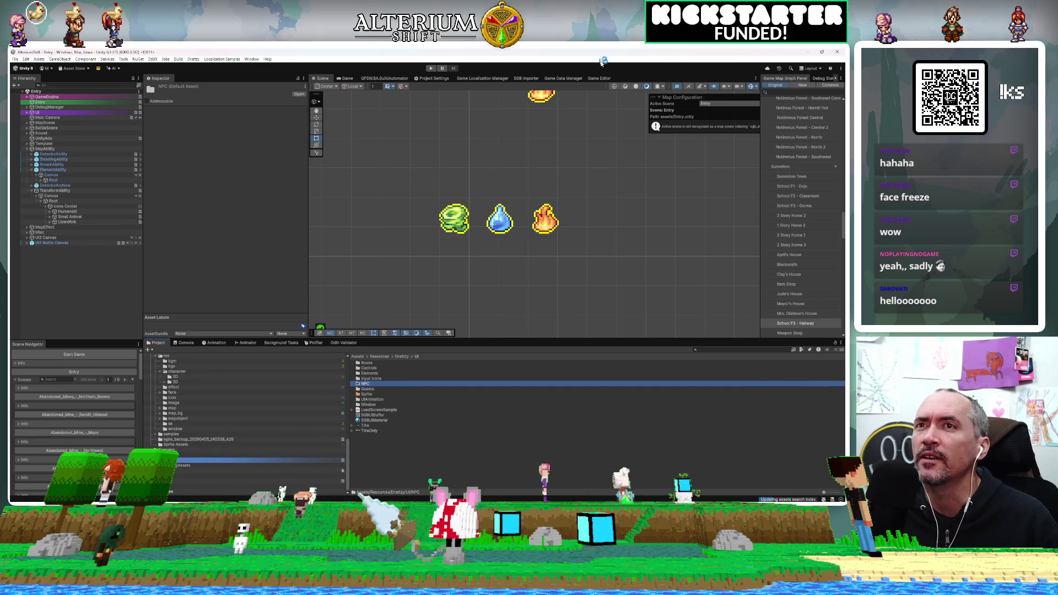
left_click(599, 78)
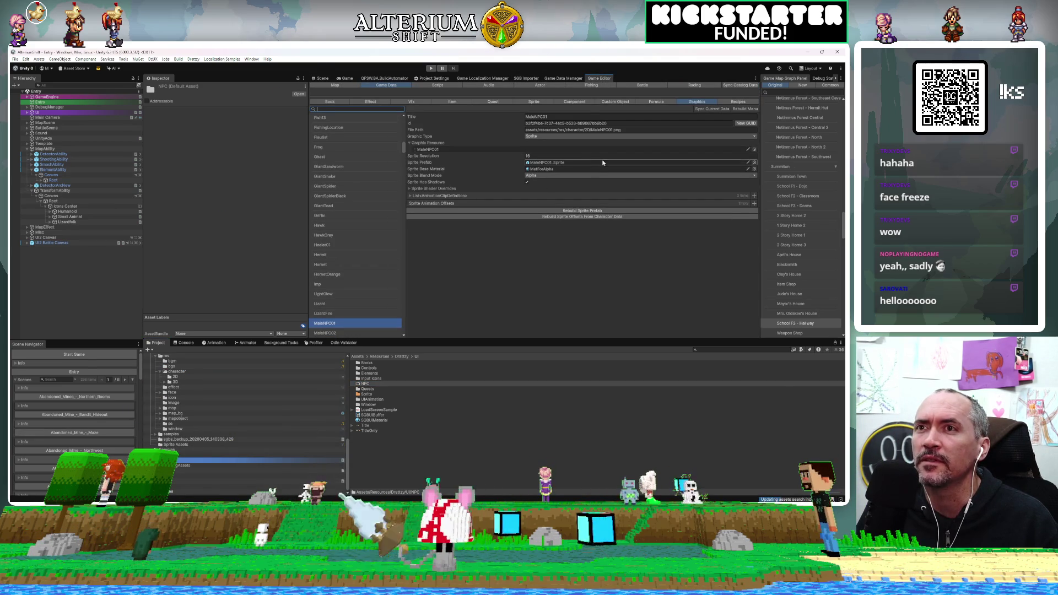
Locate MaleNPC01's texture from its Graphic Resource field and open the UI/NPC folder
left_click(522, 150)
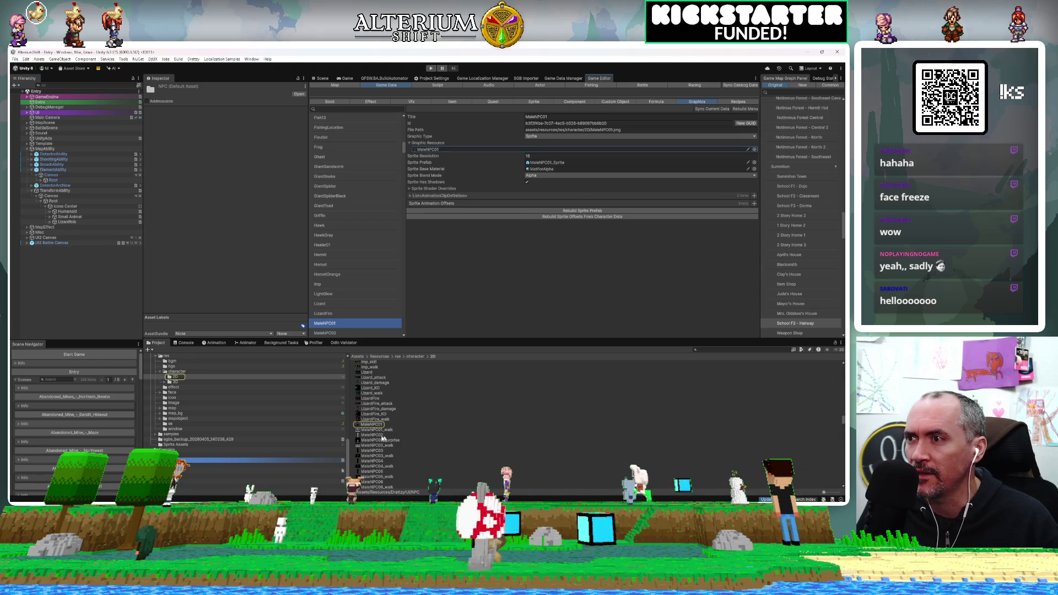
left_click(364, 424)
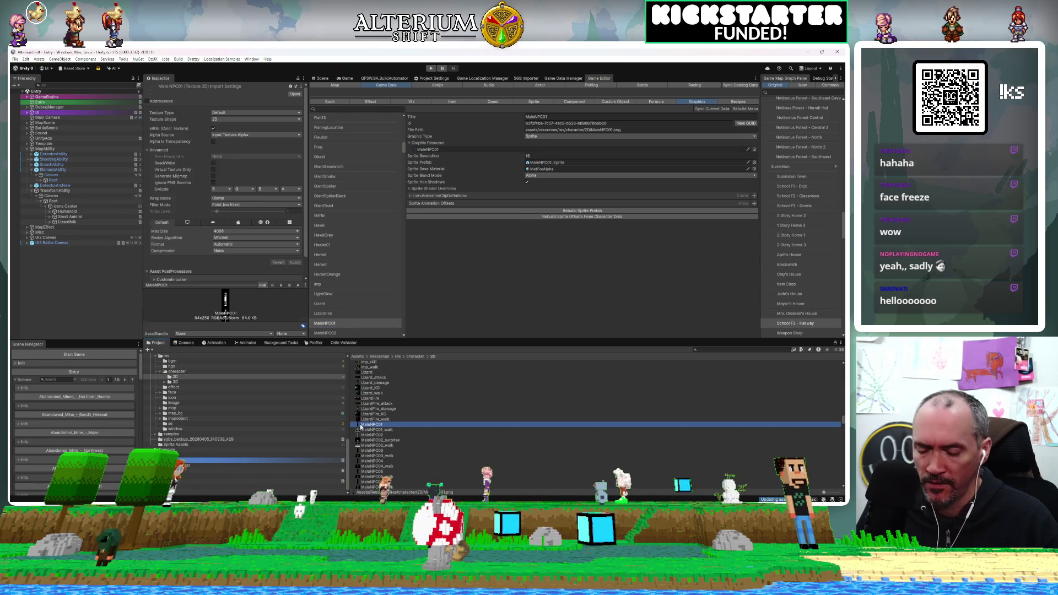
scroll(314, 414, "up", 7)
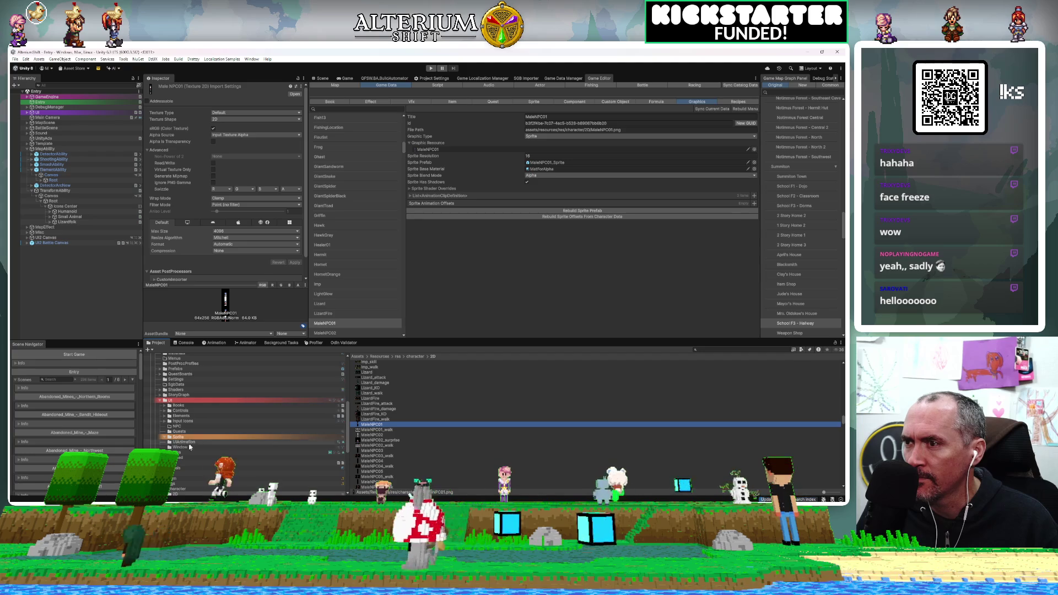
left_click(175, 437)
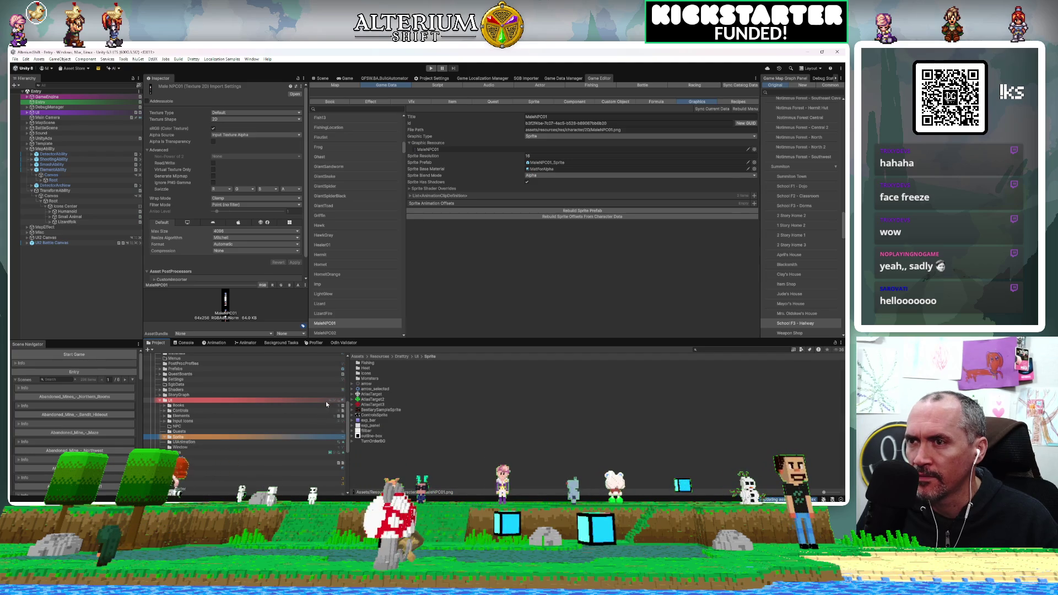
left_click(201, 427)
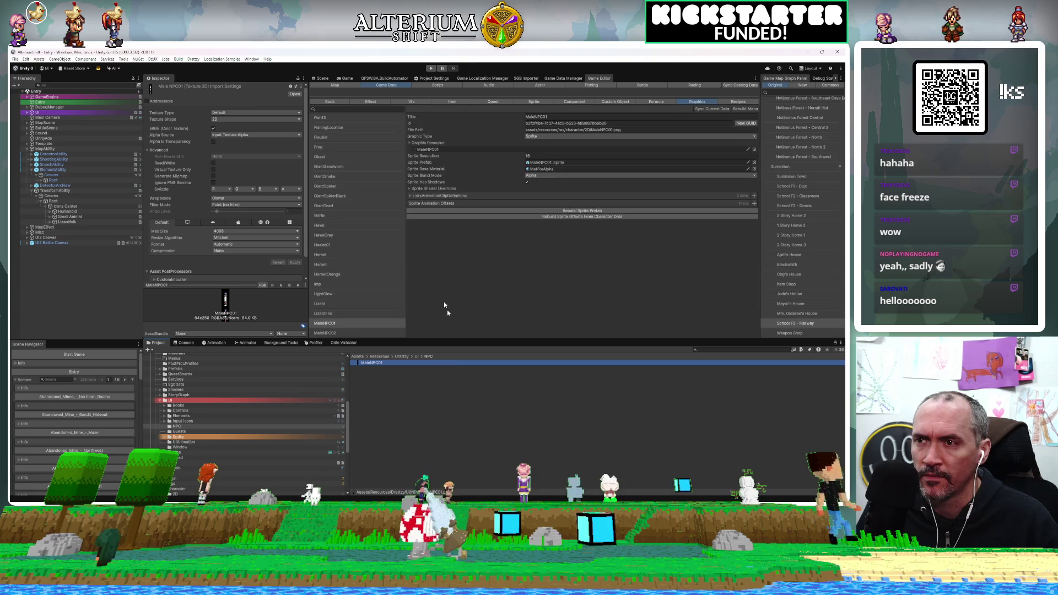
Search the Game Editor list for 'chick'
left_click(330, 108)
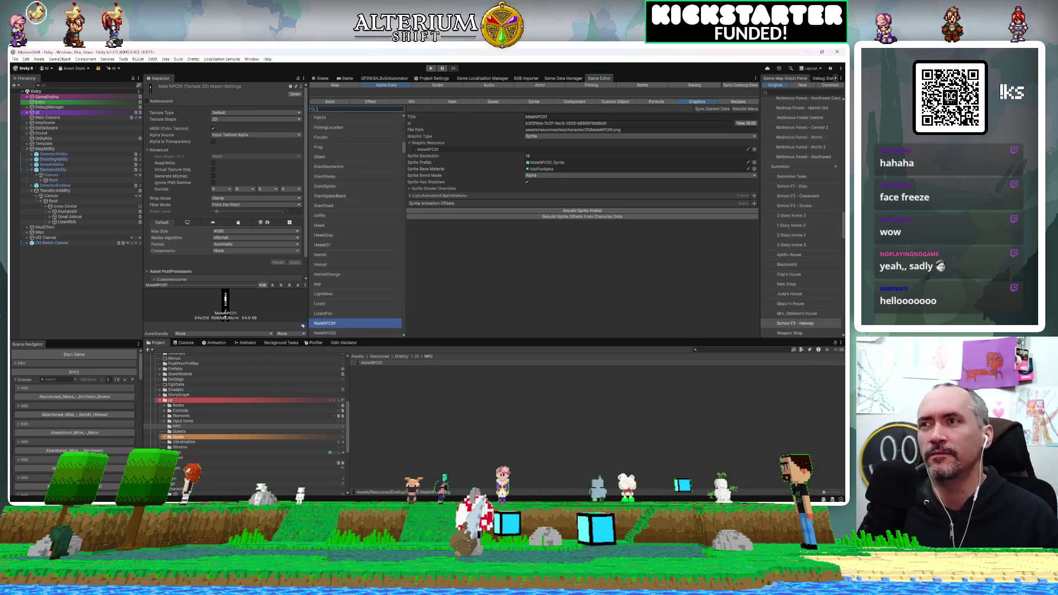
type("shiv")
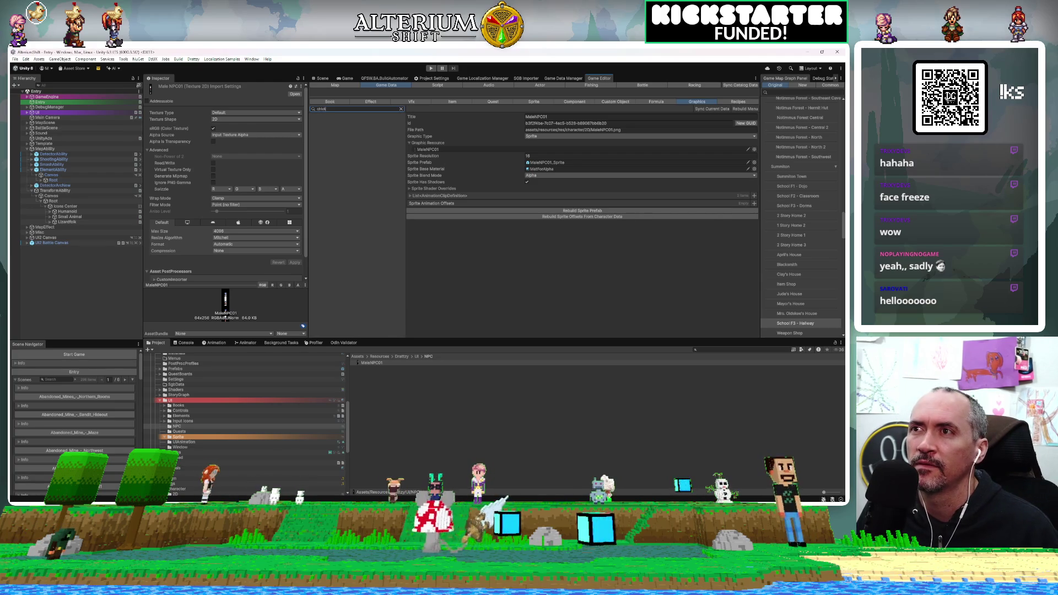
type("ild")
key("BackSpace")
key("BackSpace")
key("BackSpace")
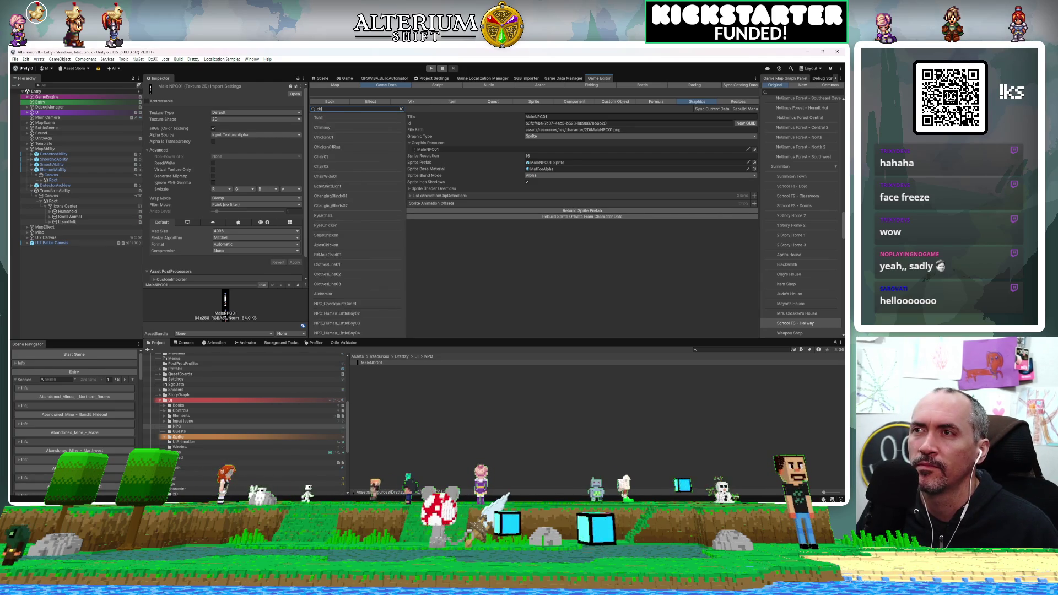
type("ch")
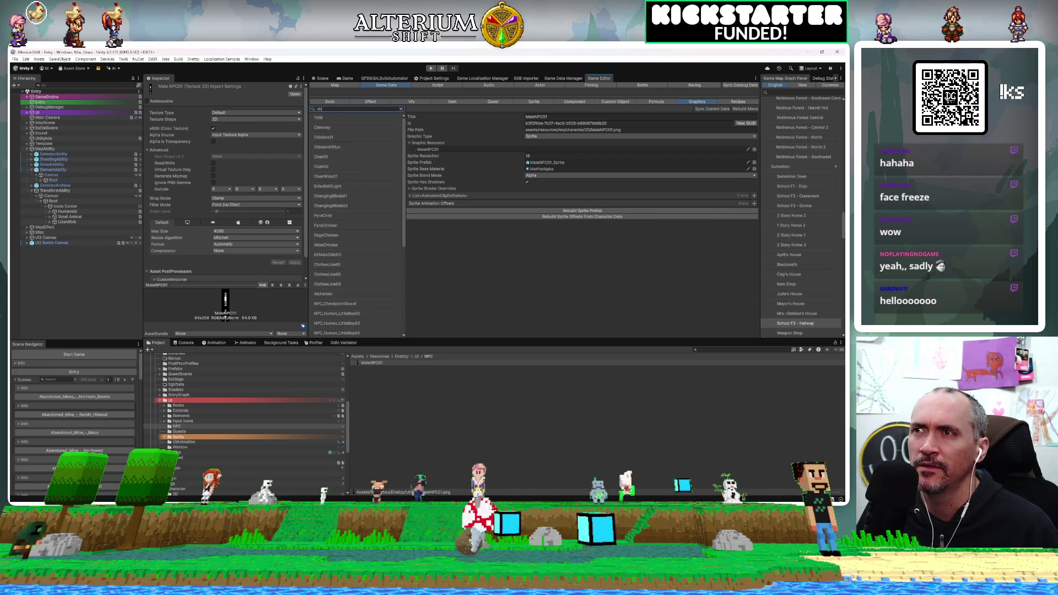
type("ick")
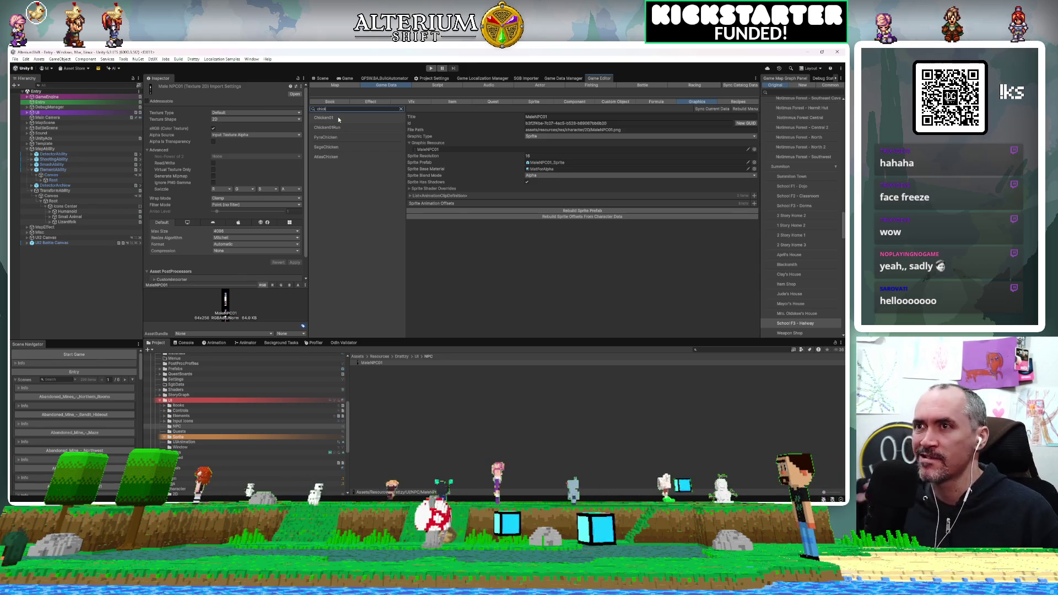
Select the Chicken01 entry and locate its texture from the Graphic Resource field
left_click(339, 119)
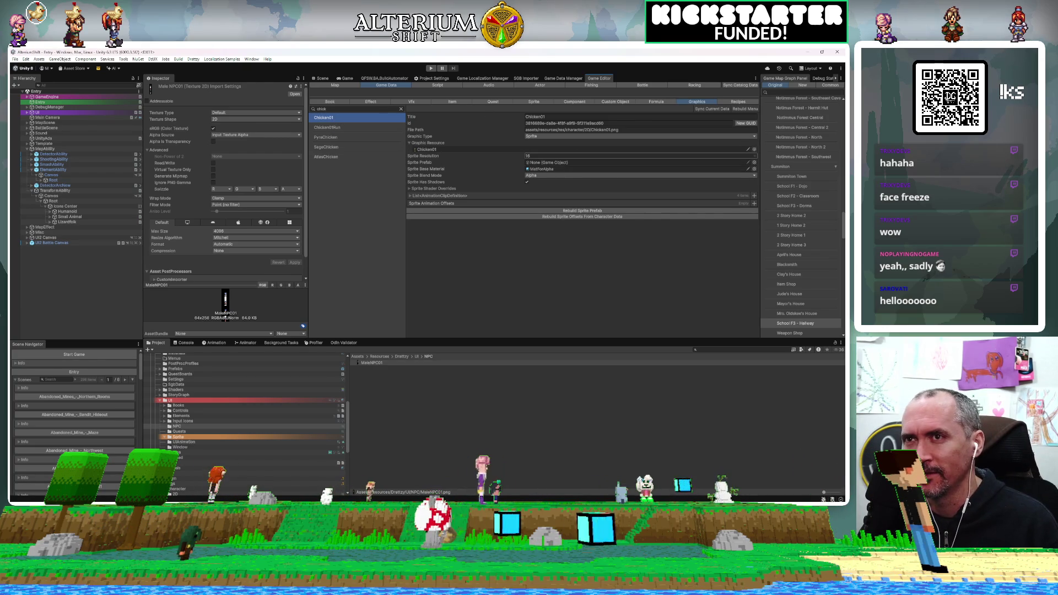
left_click(515, 151)
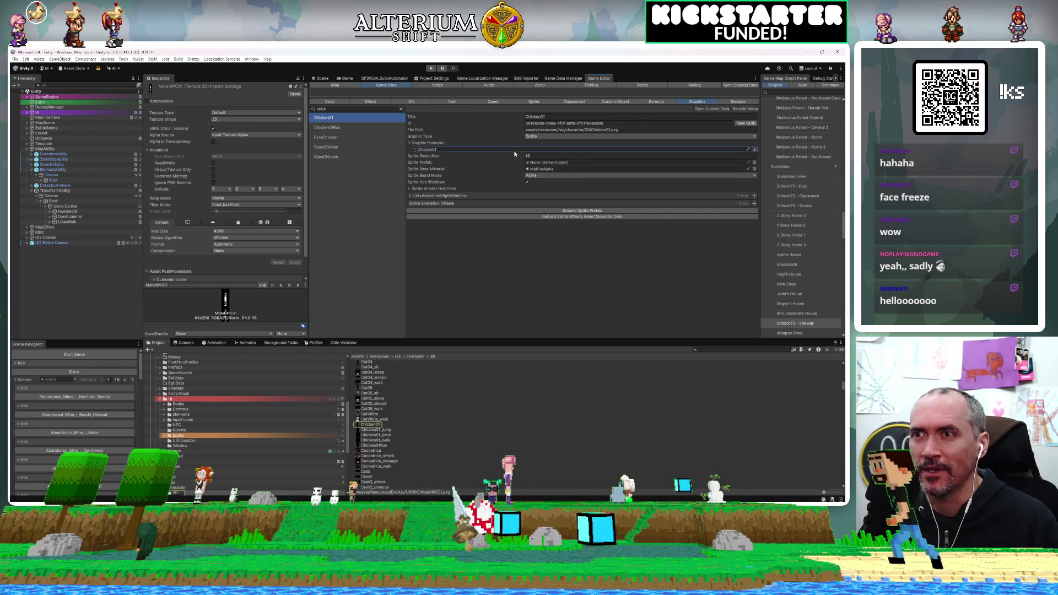
left_click(374, 425)
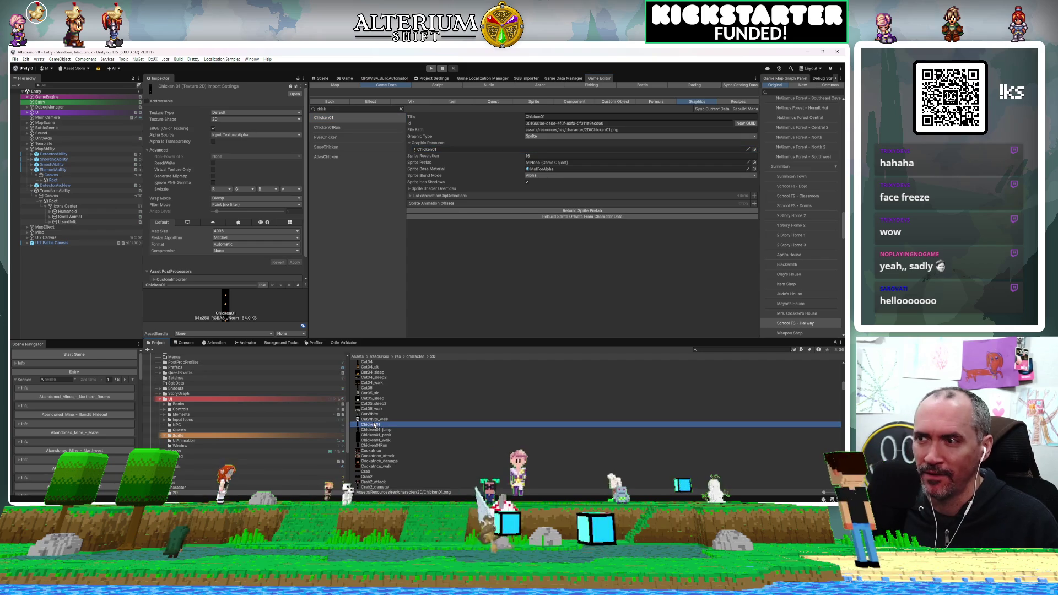
scroll(239, 426, "up", 10)
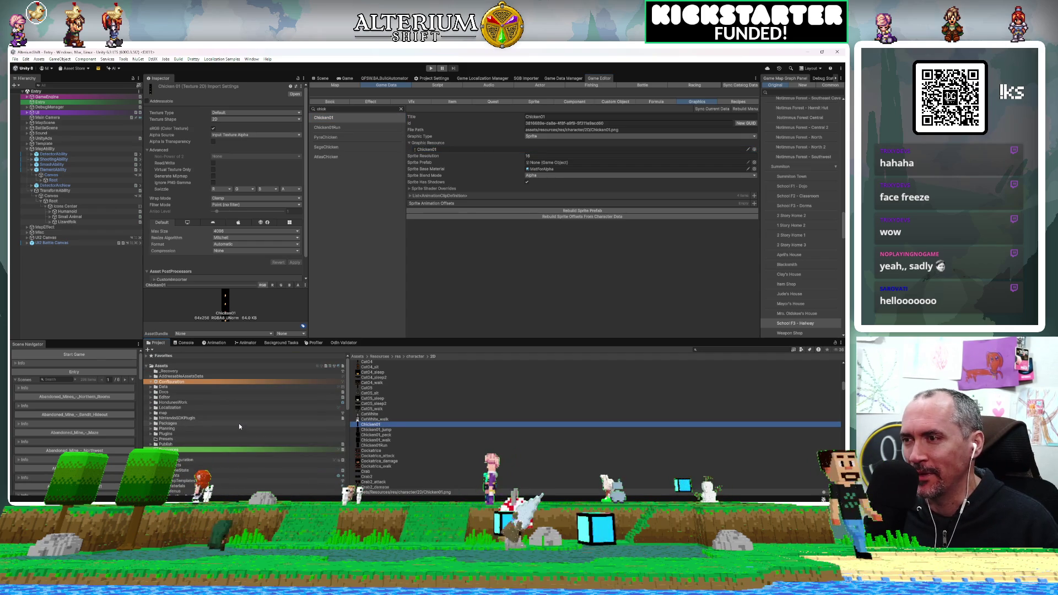
scroll(239, 426, "down", 2)
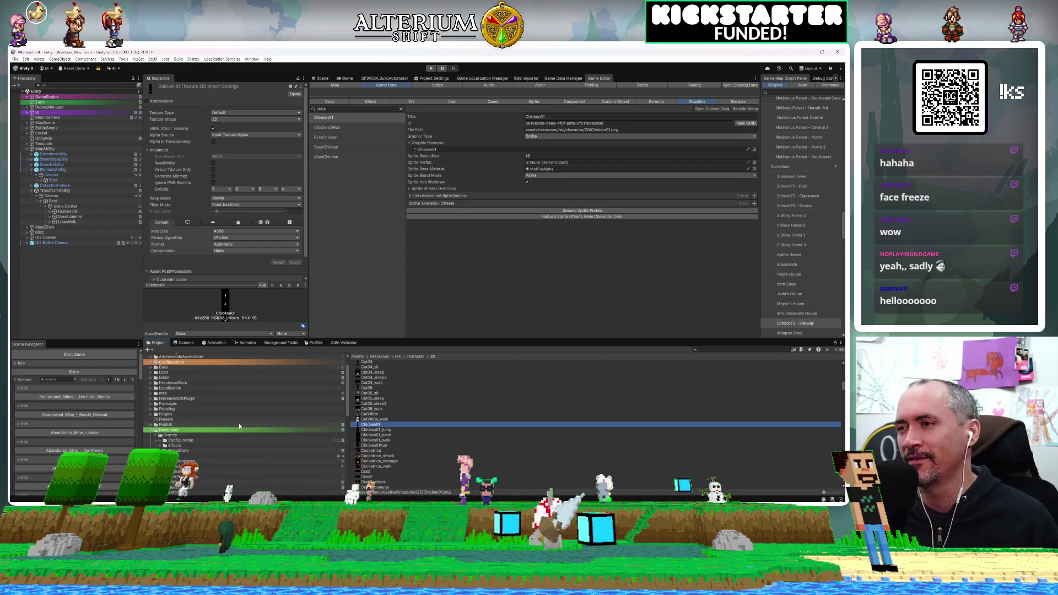
scroll(239, 424, "down", 3)
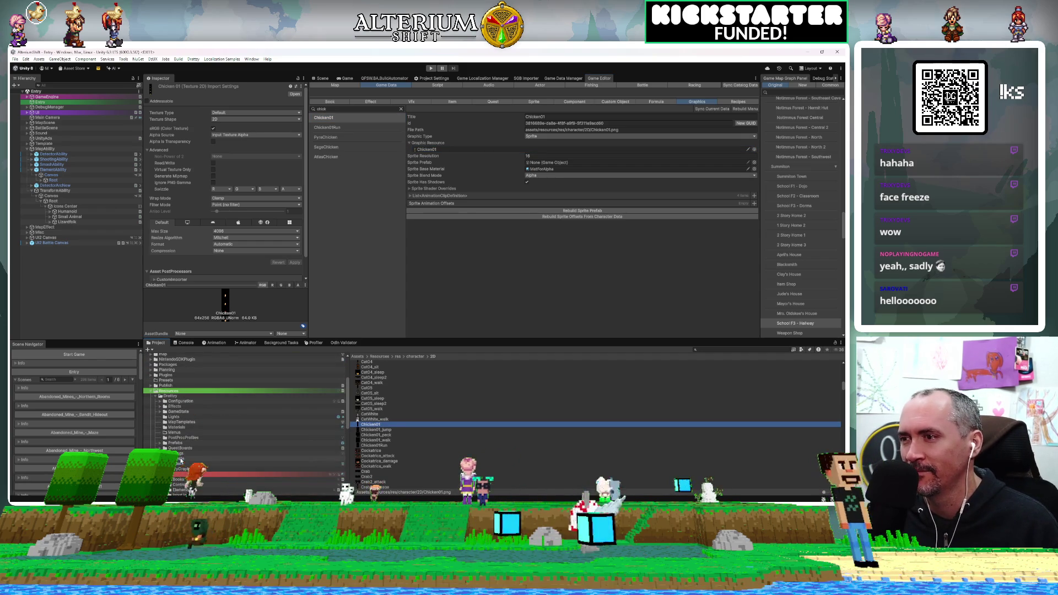
scroll(181, 460, "down", 3)
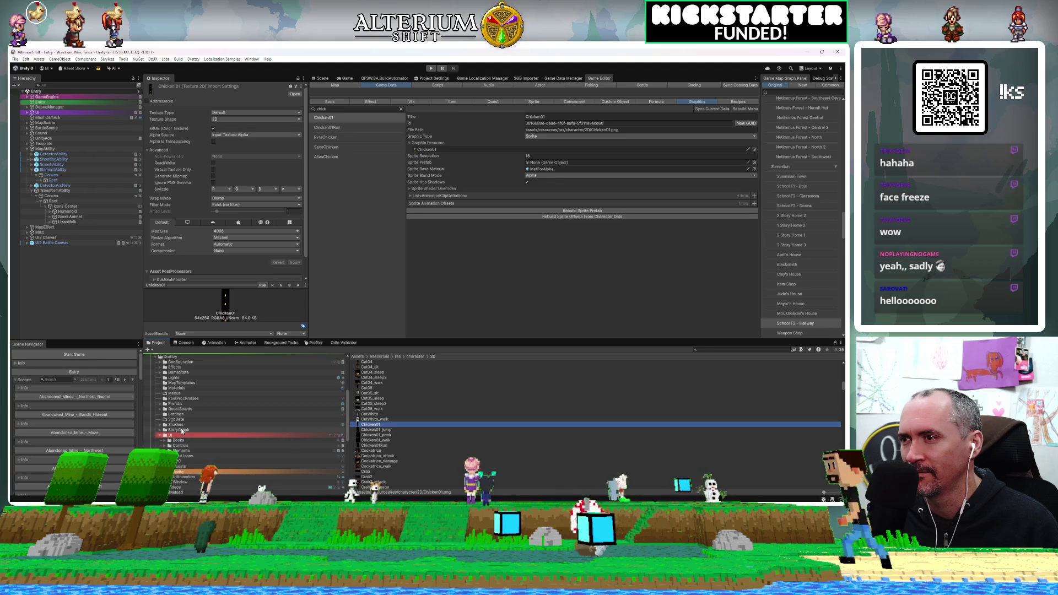
Open the UI/NPC folder and clear the asset selection
left_click(183, 462)
left_click(470, 409)
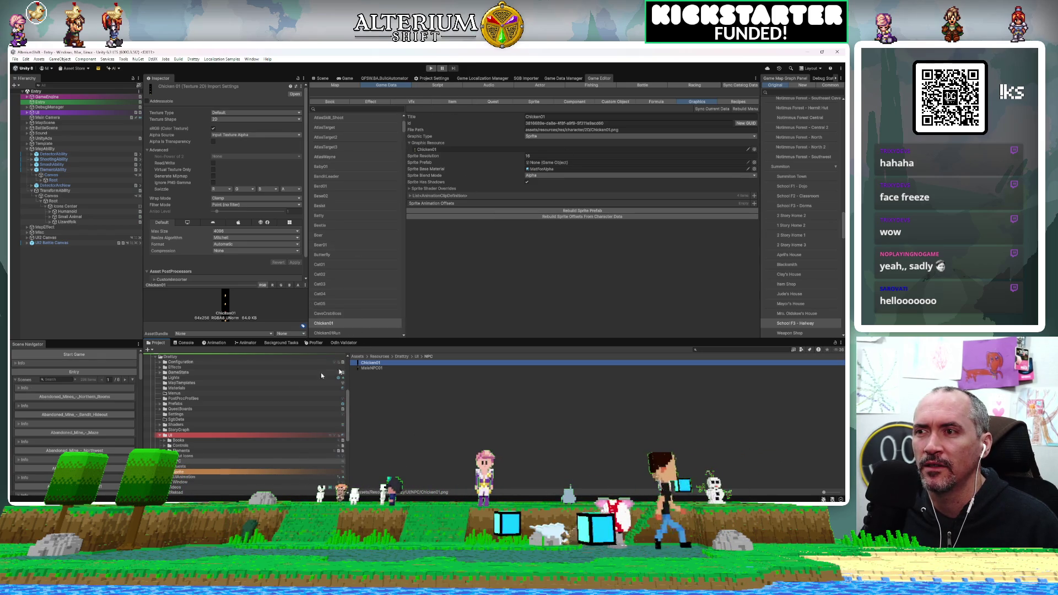
scroll(320, 420, "down", 10)
scroll(321, 421, "down", 1)
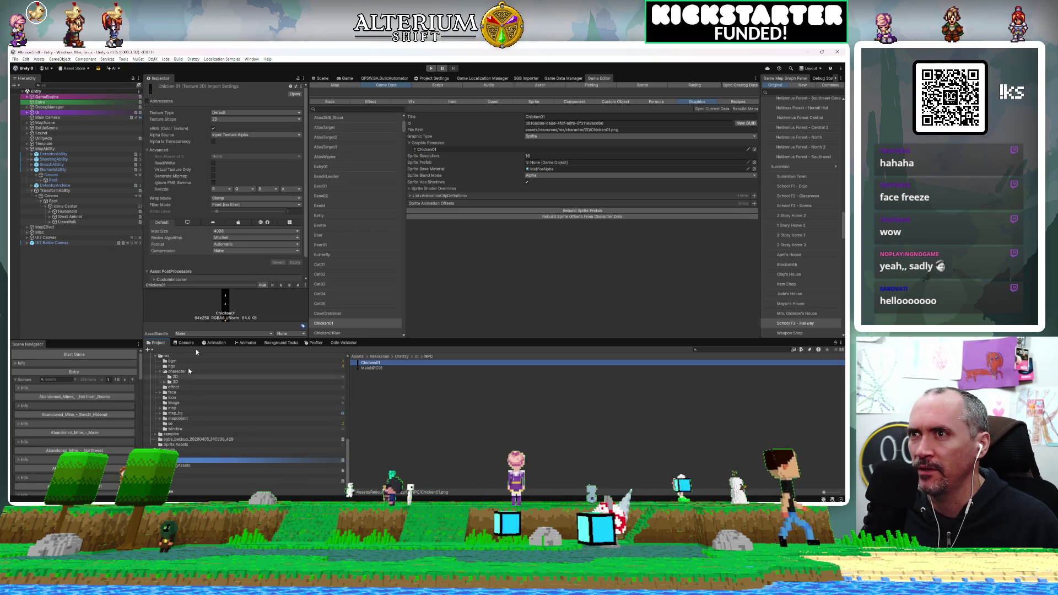
Search 'liz' in the Game Editor, open LizardFire, and locate its texture
left_click(330, 109)
type("li")
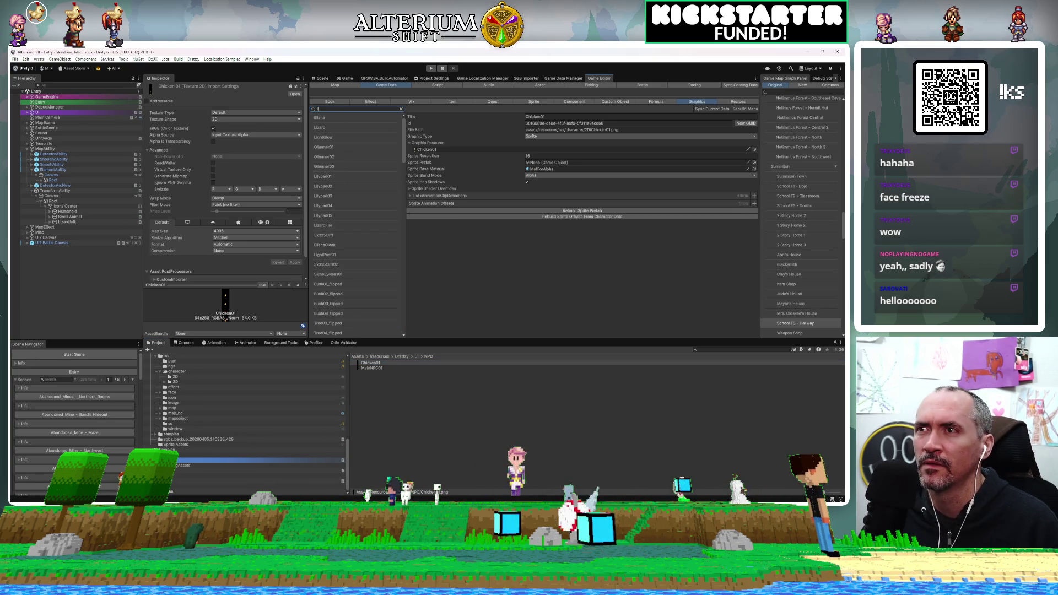
left_click(326, 127)
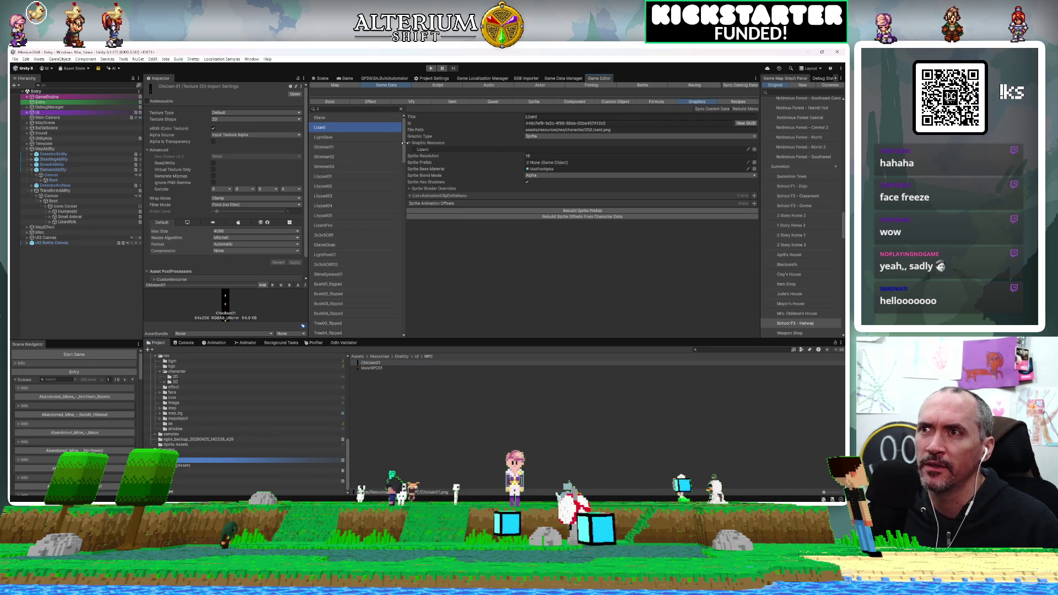
left_click(360, 109)
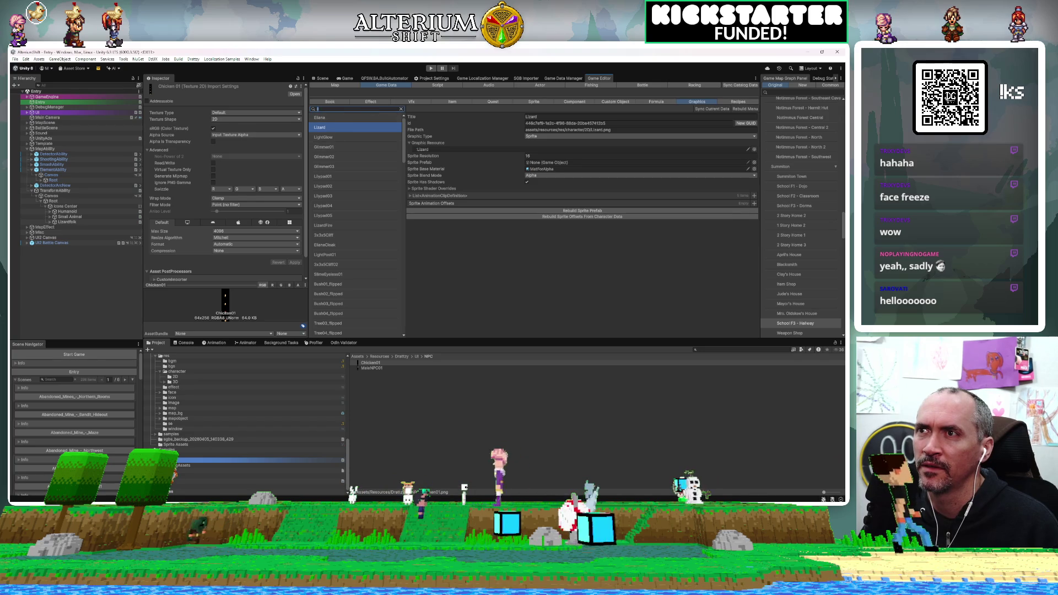
type("z")
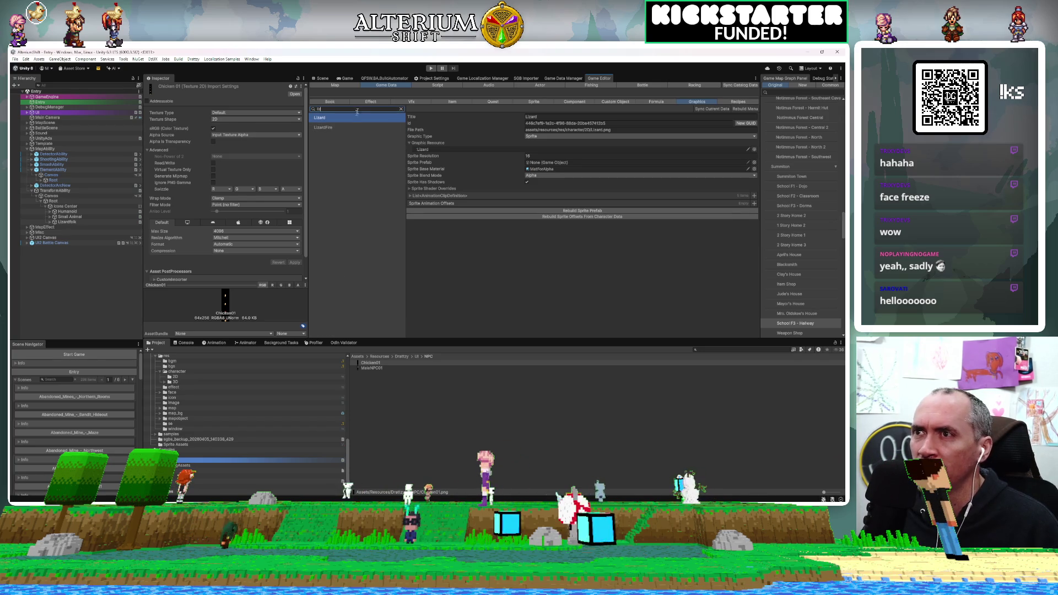
left_click(338, 128)
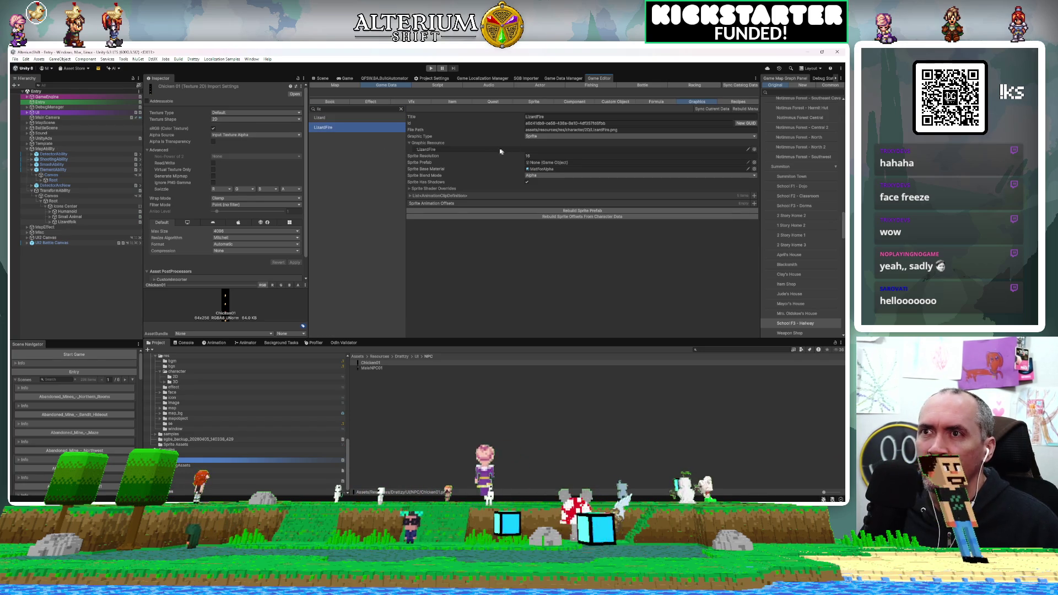
left_click(487, 150)
left_click(381, 425)
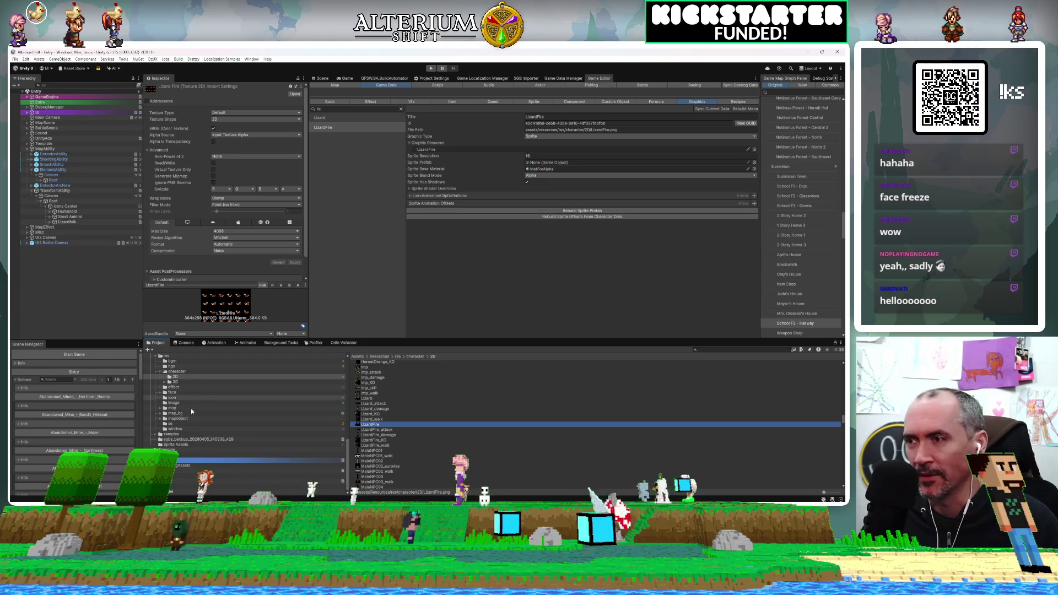
scroll(195, 403, "up", 5)
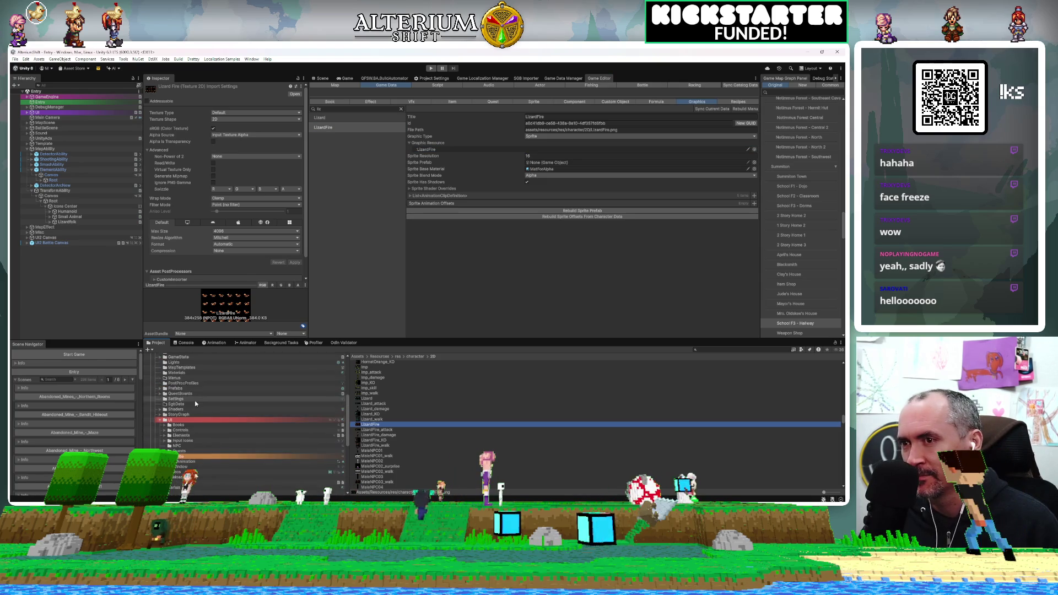
scroll(195, 404, "down", 5)
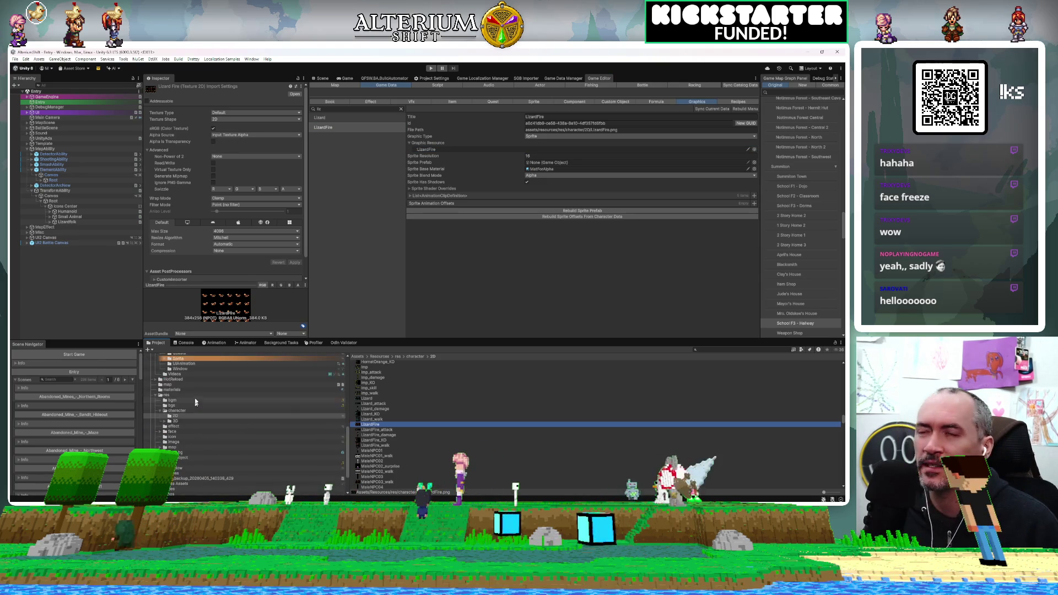
Search 'imp', locate the imp texture, and open imp.png in Aseprite
left_click(349, 109)
type("humanoi")
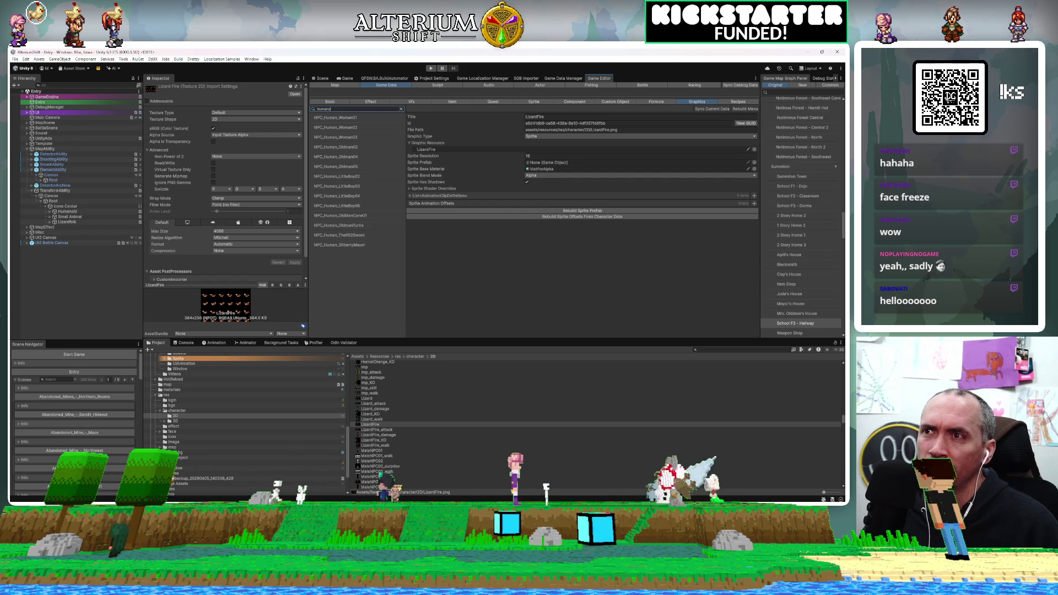
key("BackSpace")
key("BackSpace")
key("BackSpace")
key("BackSpace")
key("BackSpace")
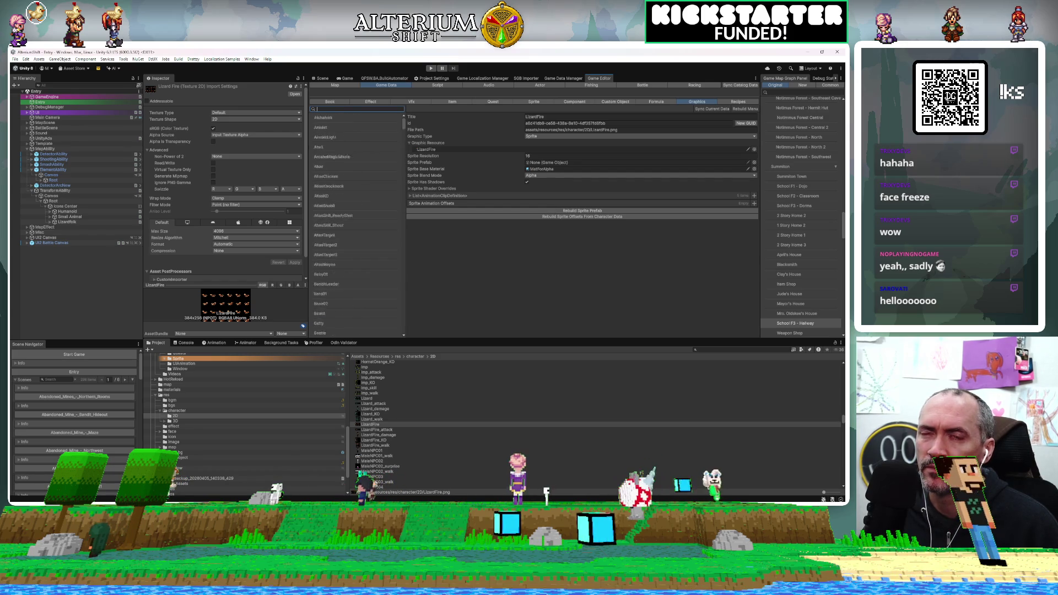
type("imp")
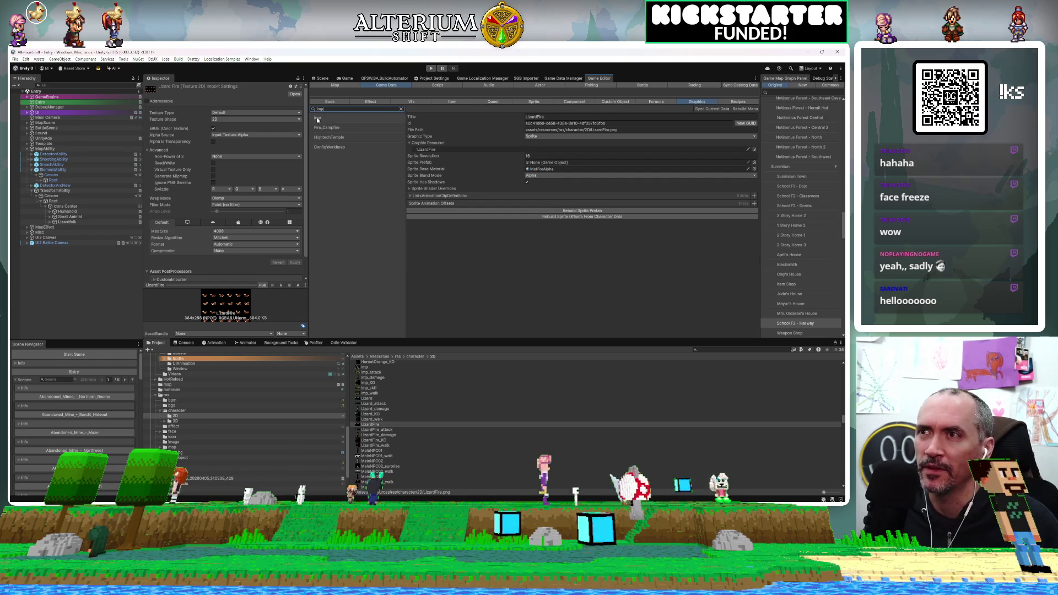
left_click(317, 117)
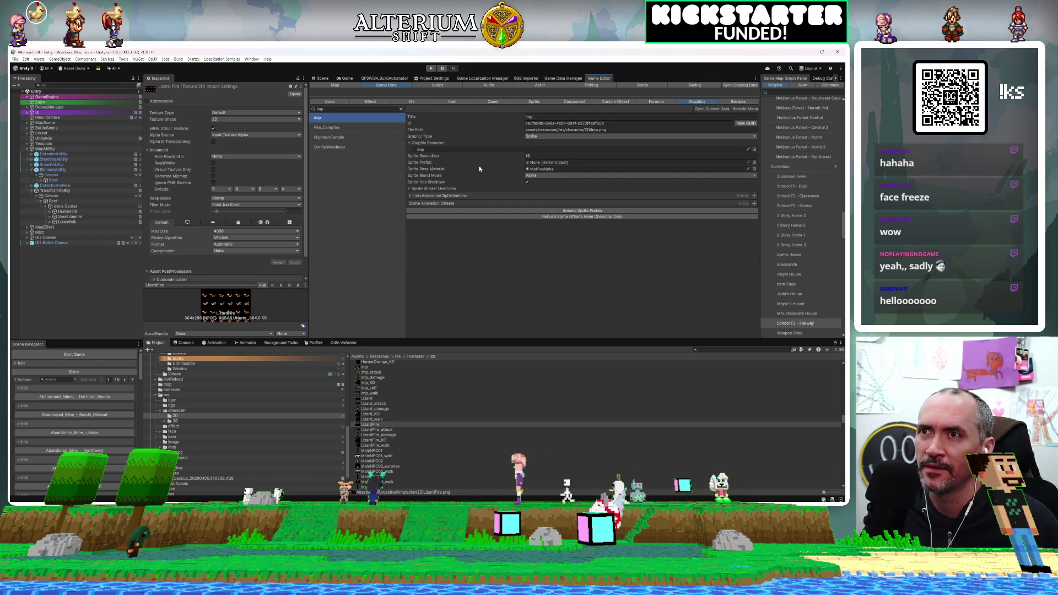
left_click(448, 150)
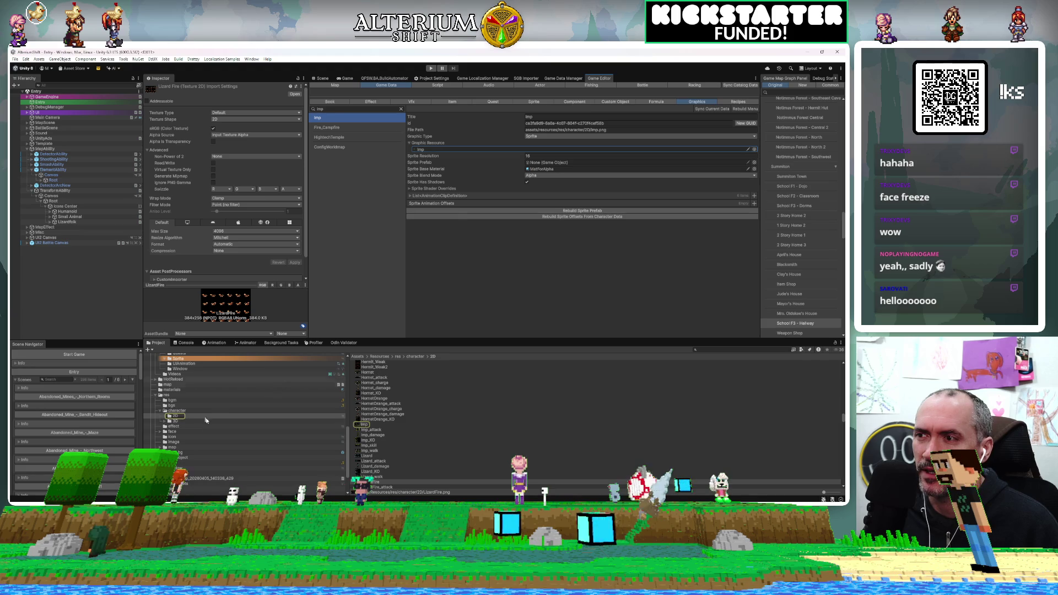
double_click(363, 424)
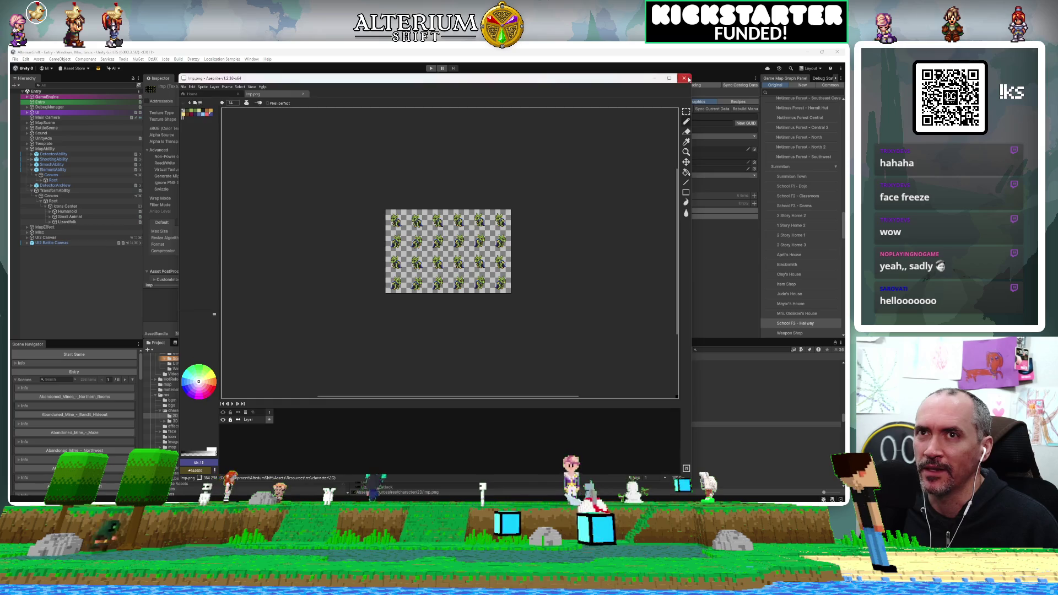
Quit Aseprite with Ctrl+Q, leaving imp.png unedited, and return to Unity
key("ctrl+q")
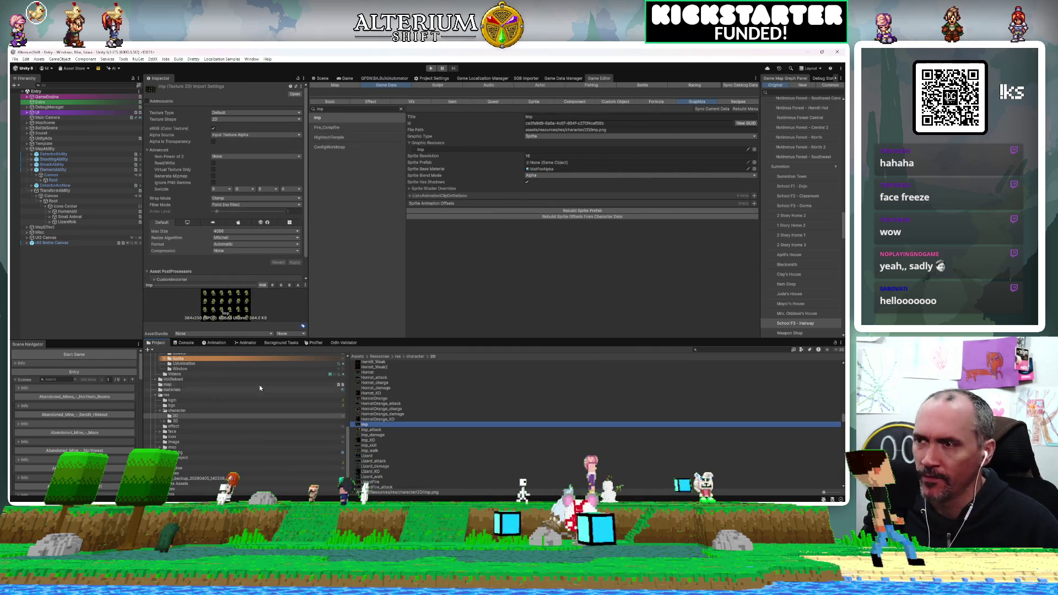
scroll(244, 408, "up", 5)
Open the UI/NPC folder and select Chicken01, Imp and MaleNPC01 together
left_click(174, 436)
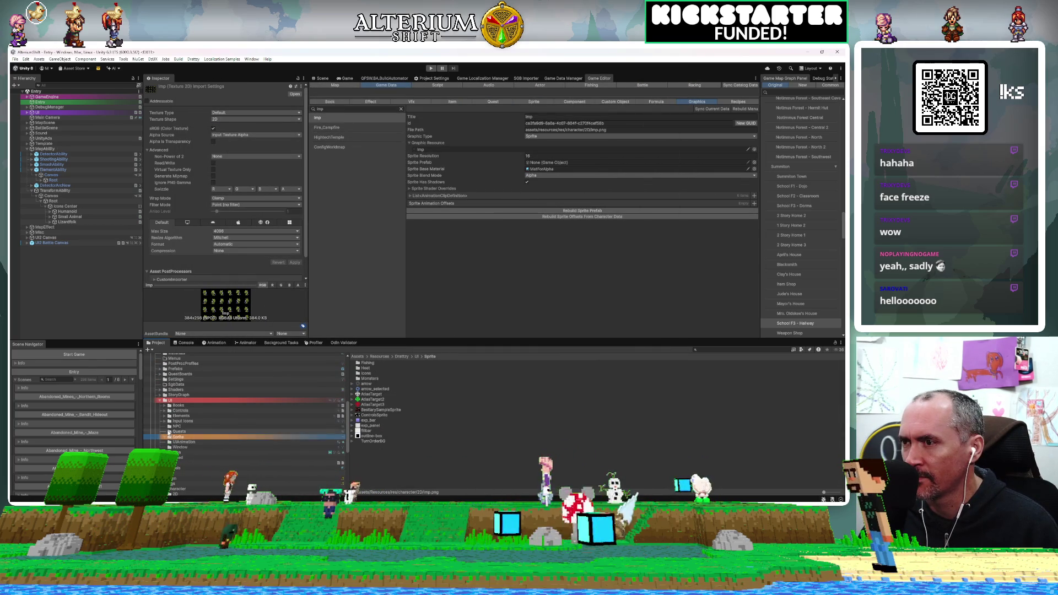
left_click(170, 426)
left_click(469, 426)
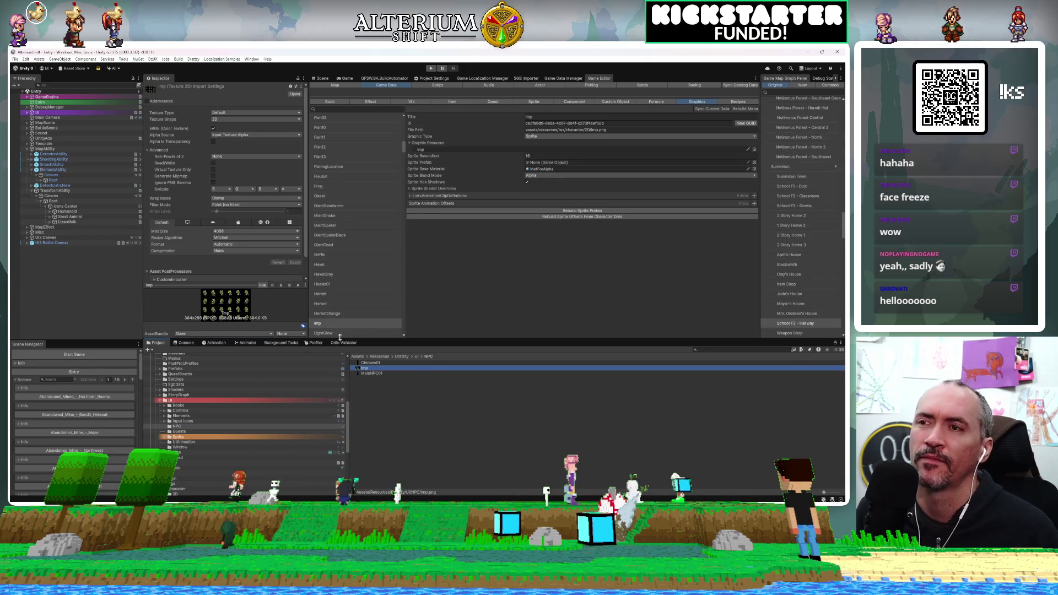
left_click(364, 375)
left_click(366, 364, "shift")
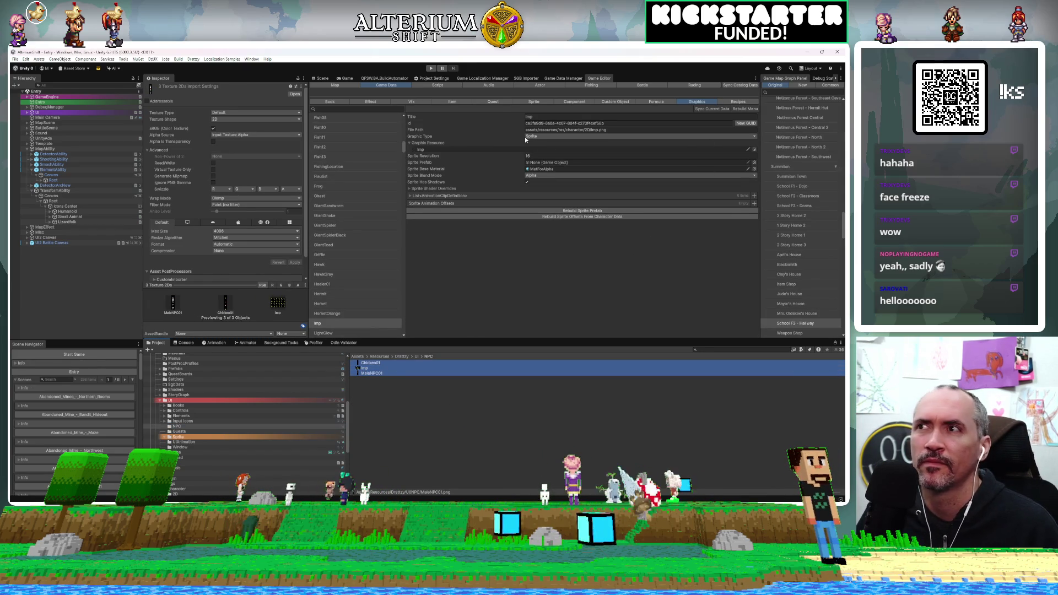
Review the Texture Type and Texture Shape options, keeping Texture Shape at 2D
left_click(228, 113)
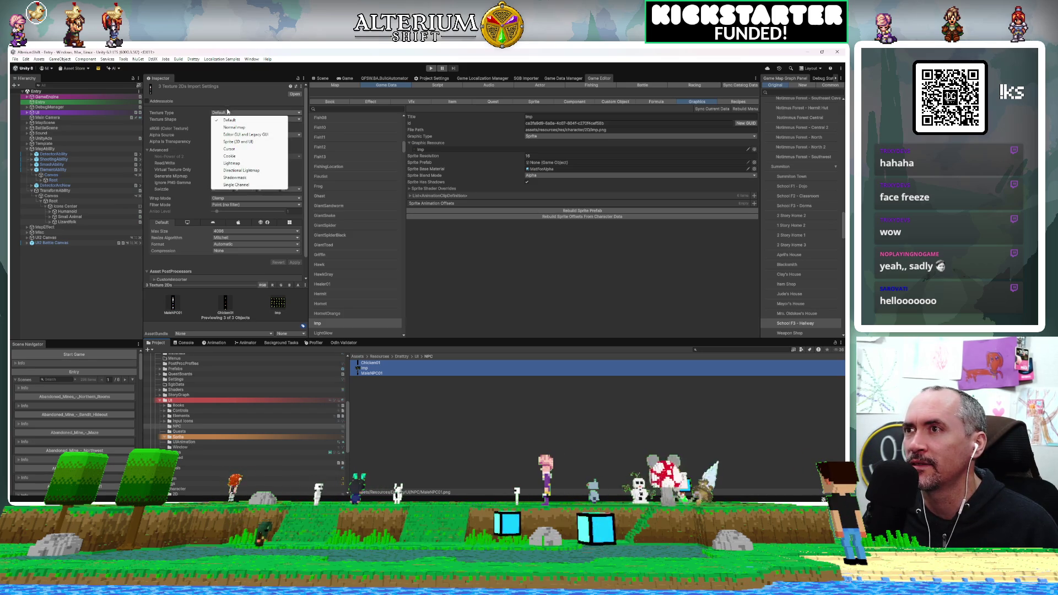
left_click(232, 95)
left_click(226, 114)
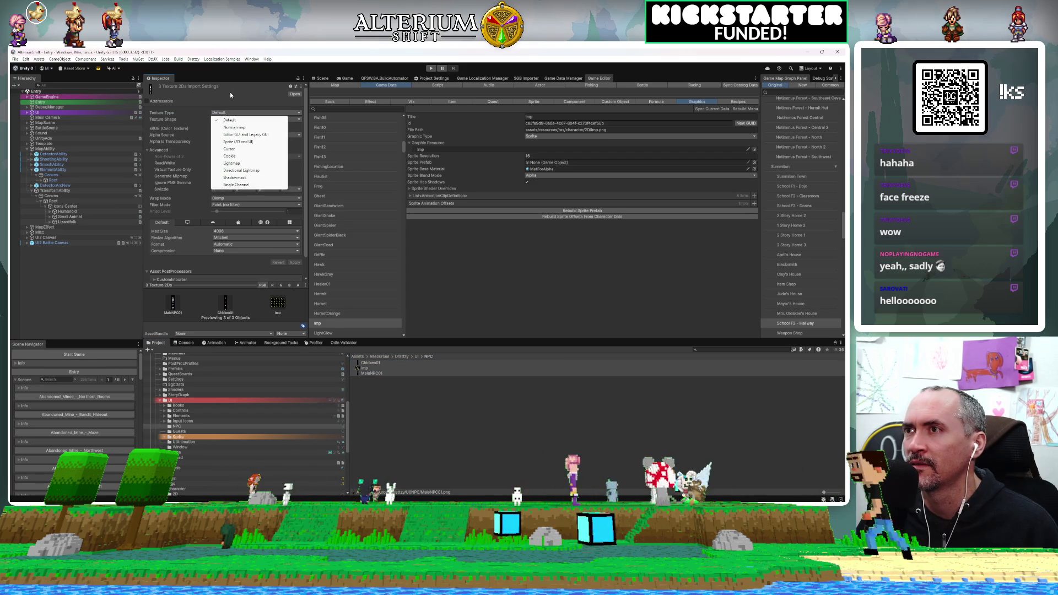
left_click(230, 95)
left_click(222, 119)
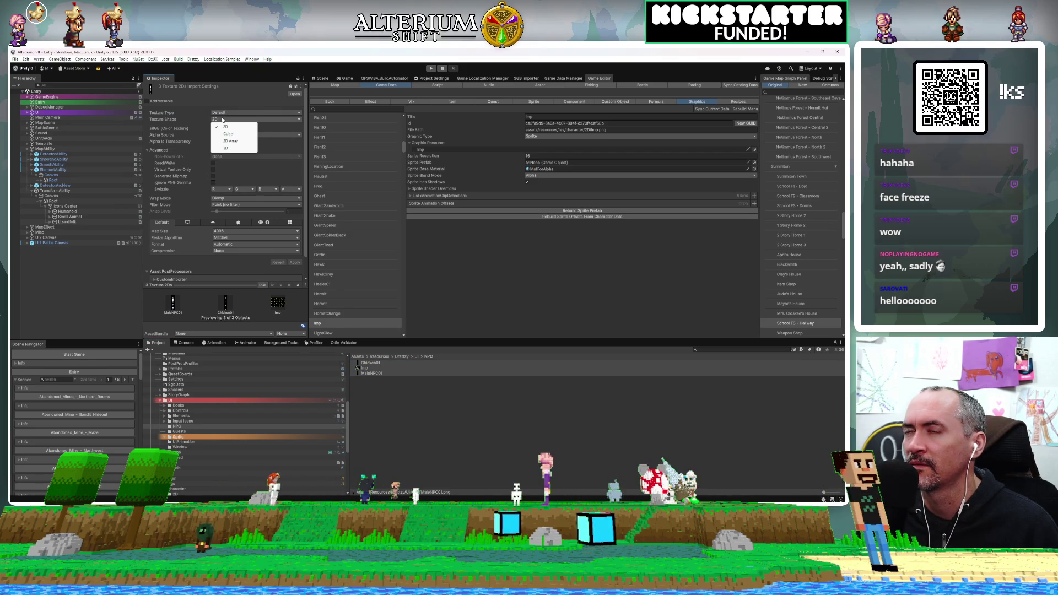
left_click(243, 92)
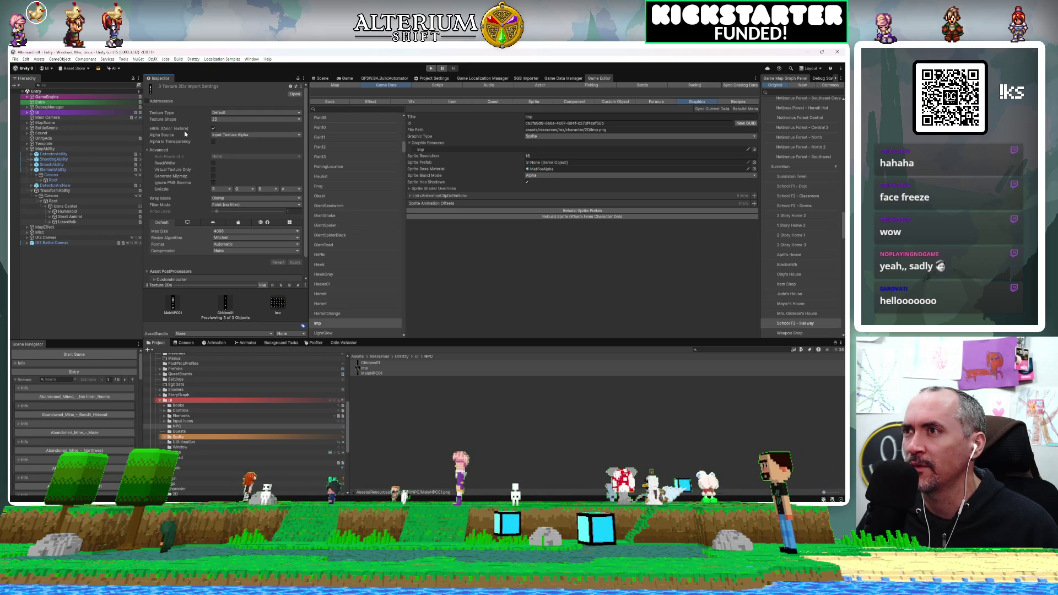
left_click(228, 119)
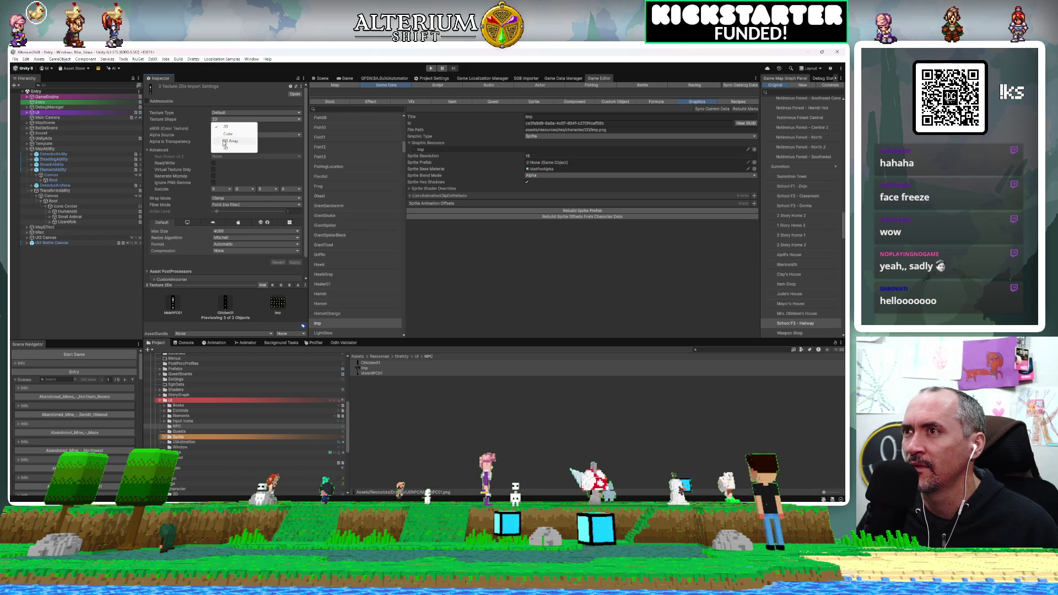
Set Texture Type to Sprite (2D and UI), keeping Sprite Mode Multiple and Wrap Mode Clamp
left_click(223, 113)
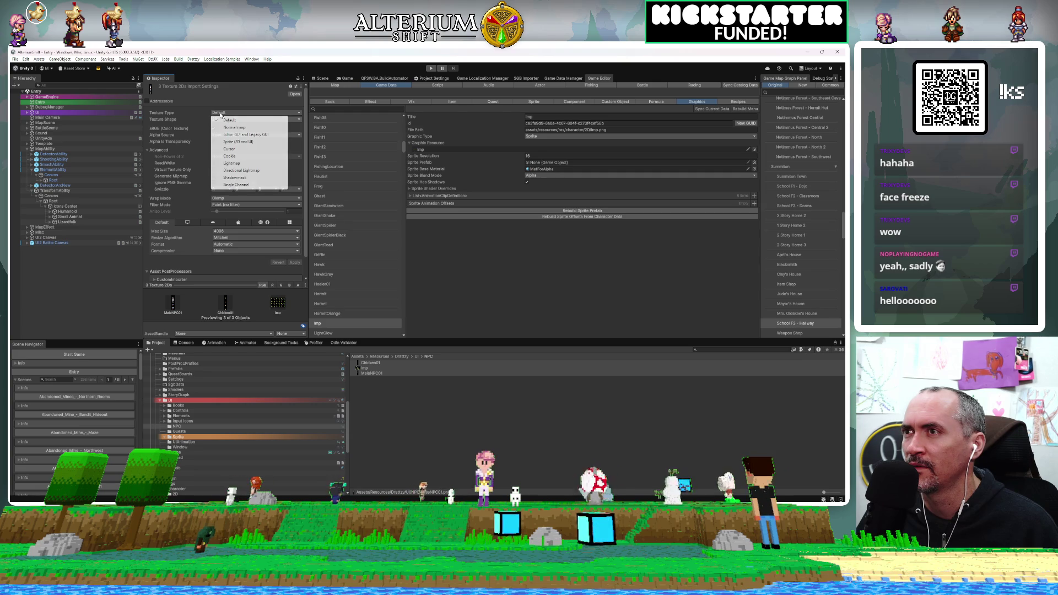
left_click(226, 142)
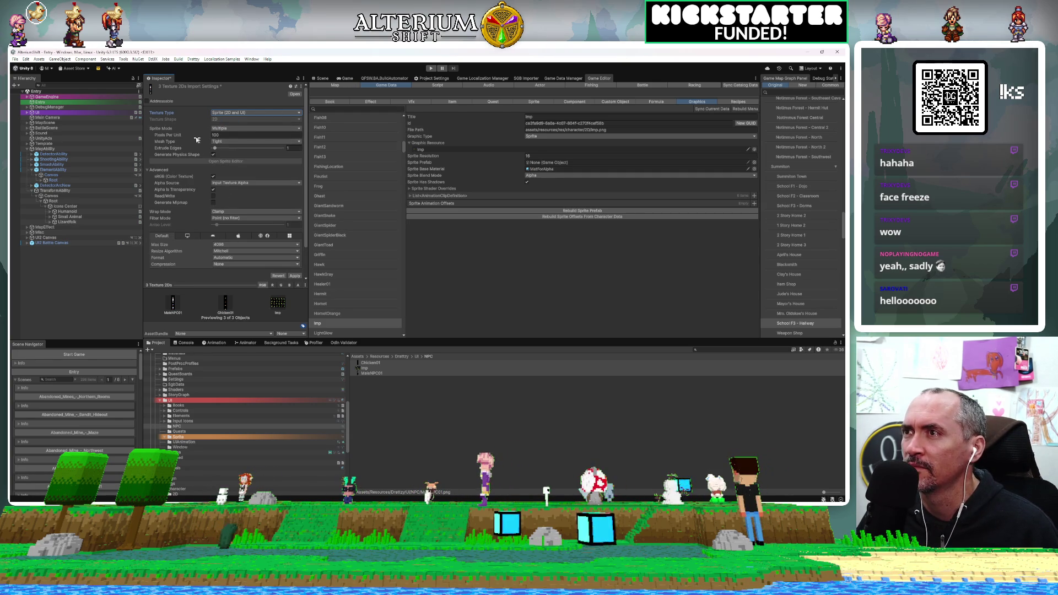
left_click(223, 129)
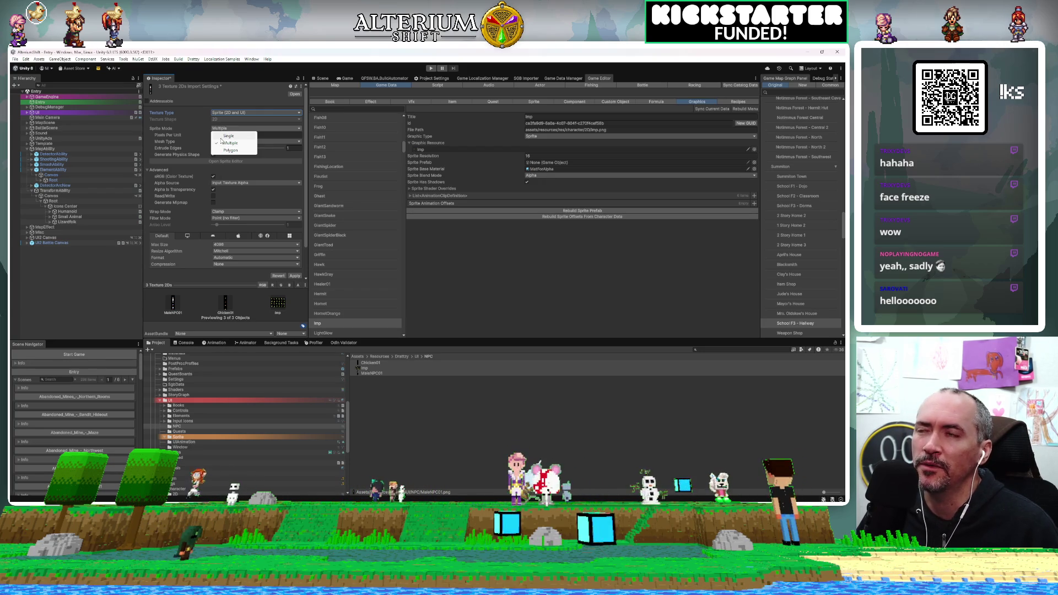
left_click(222, 142)
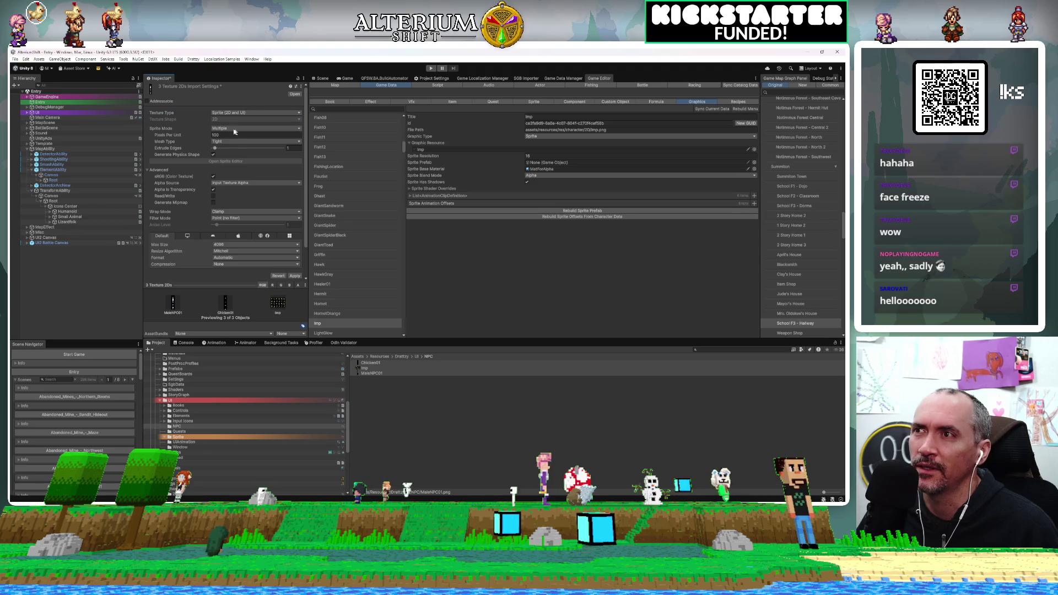
left_click(232, 212)
left_click(234, 226)
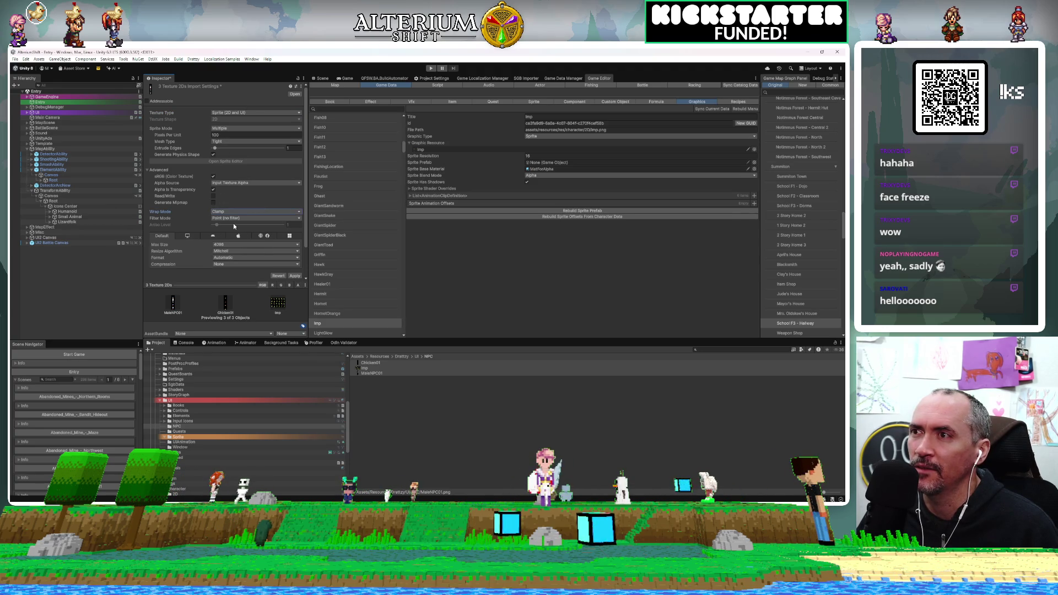
left_click(231, 211)
left_click(230, 227)
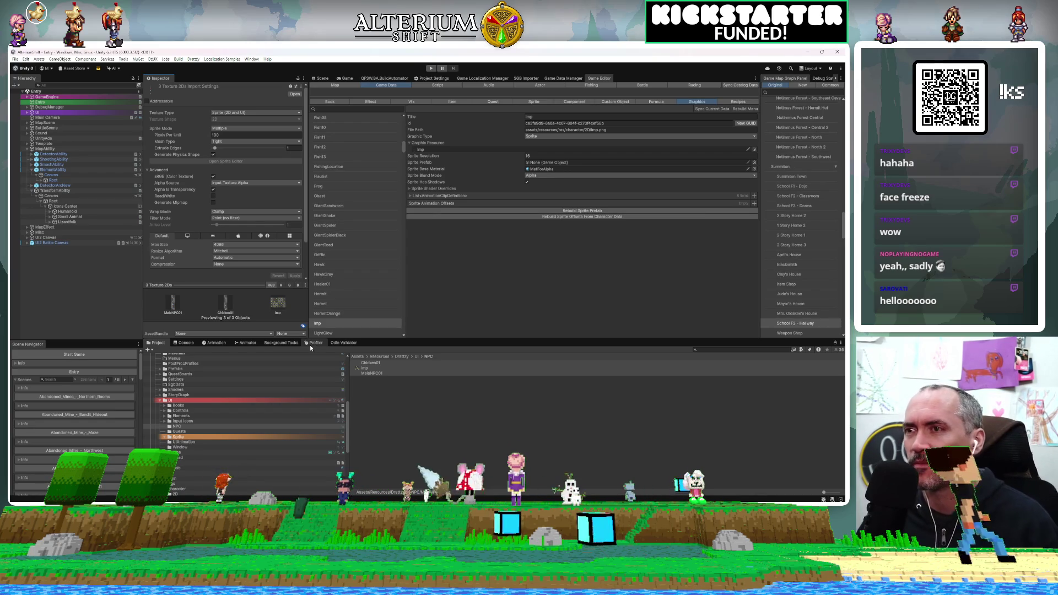
left_click(363, 367)
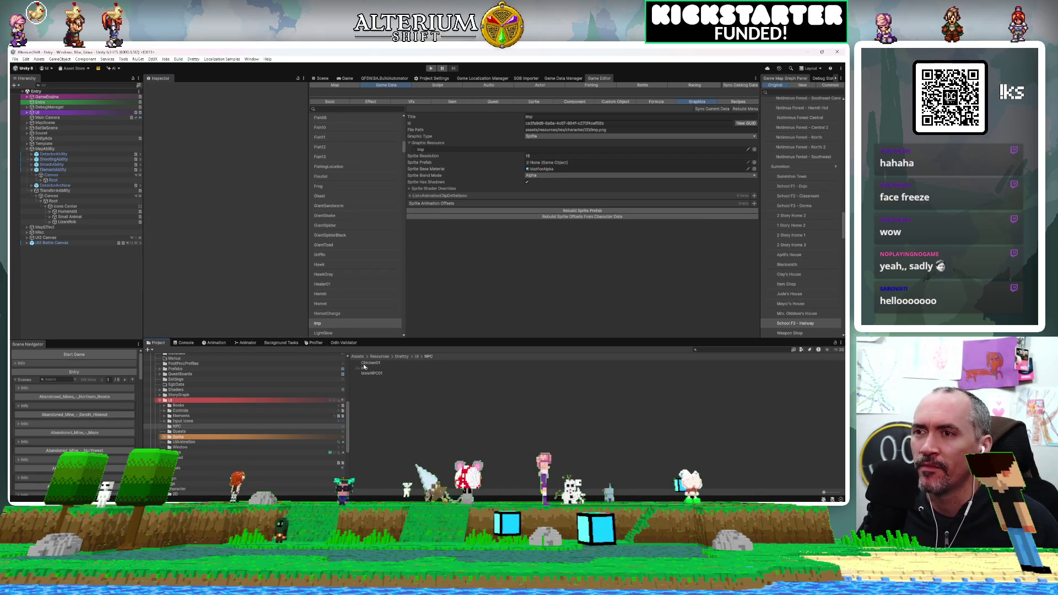
Open Chicken01's sprite sheet in Aseprite to inspect it, then switch back to Unity
double_click(368, 363)
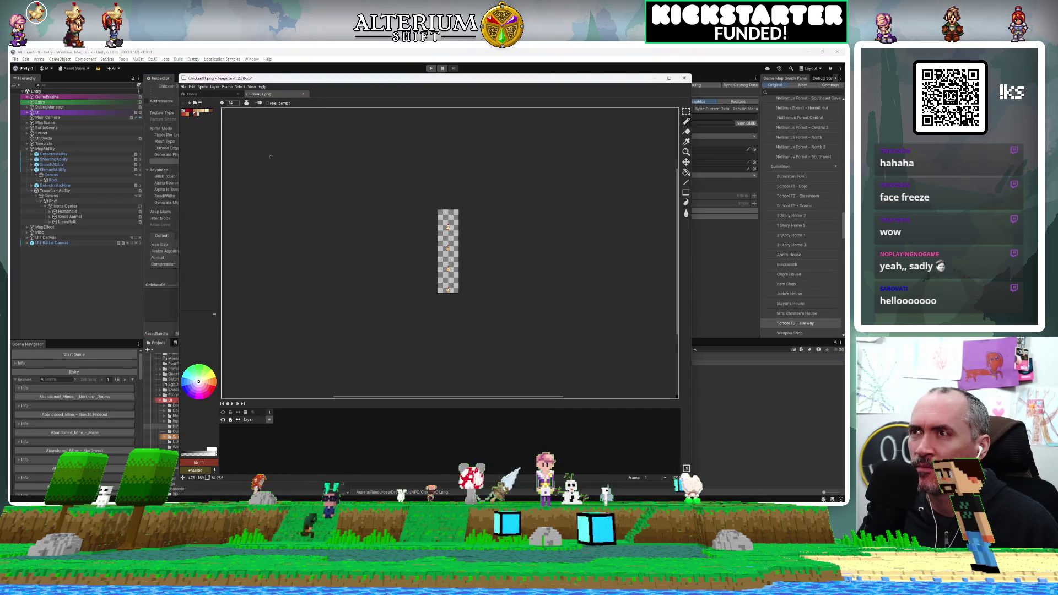
key("alt+Tab")
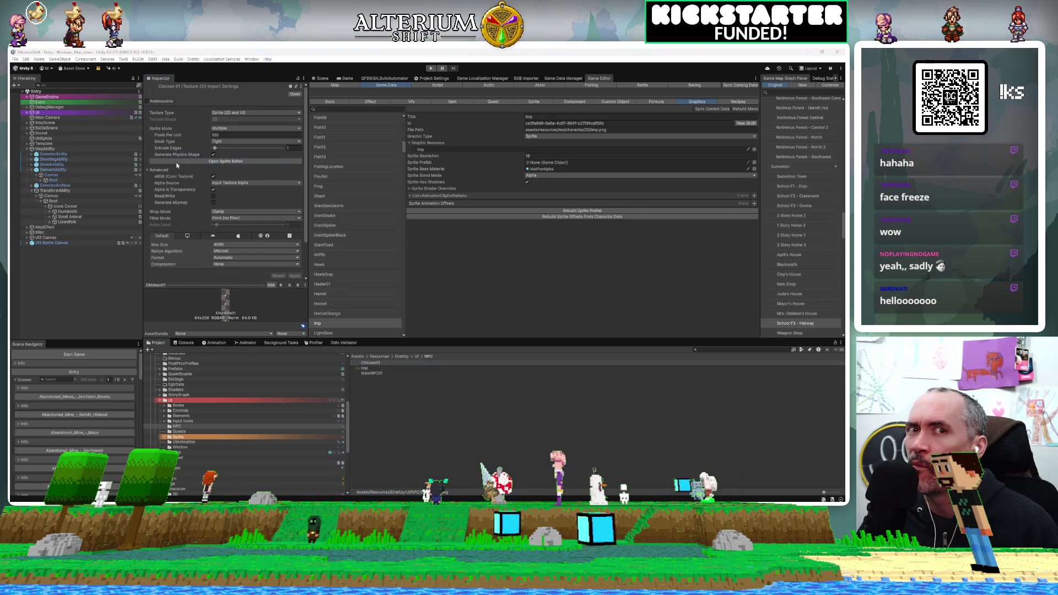
Automatically slice the Chicken01 sheet into four chicken sprites and apply the slicing
left_click(236, 161)
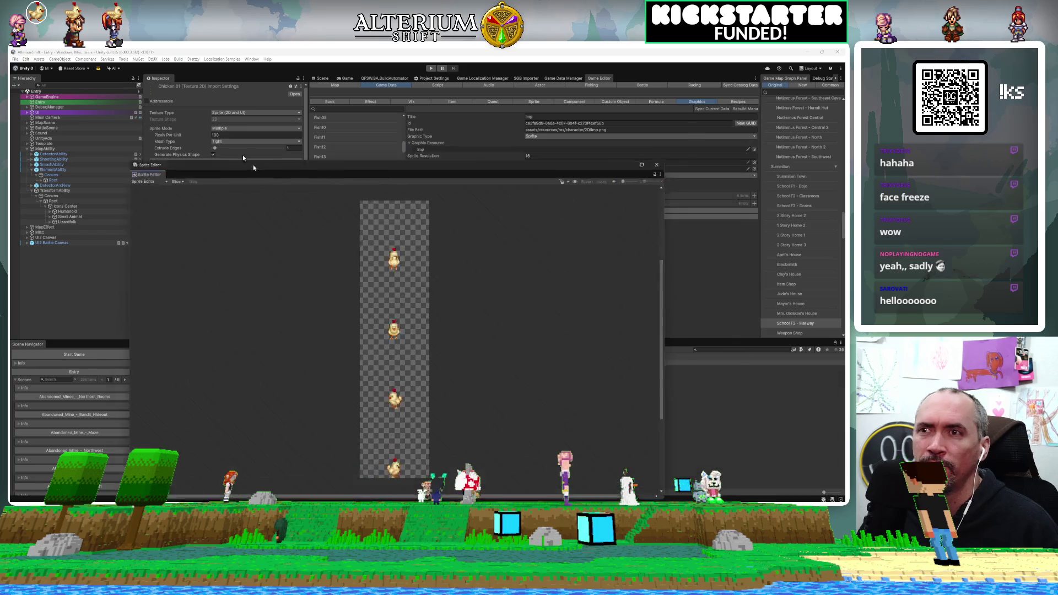
left_click(180, 119)
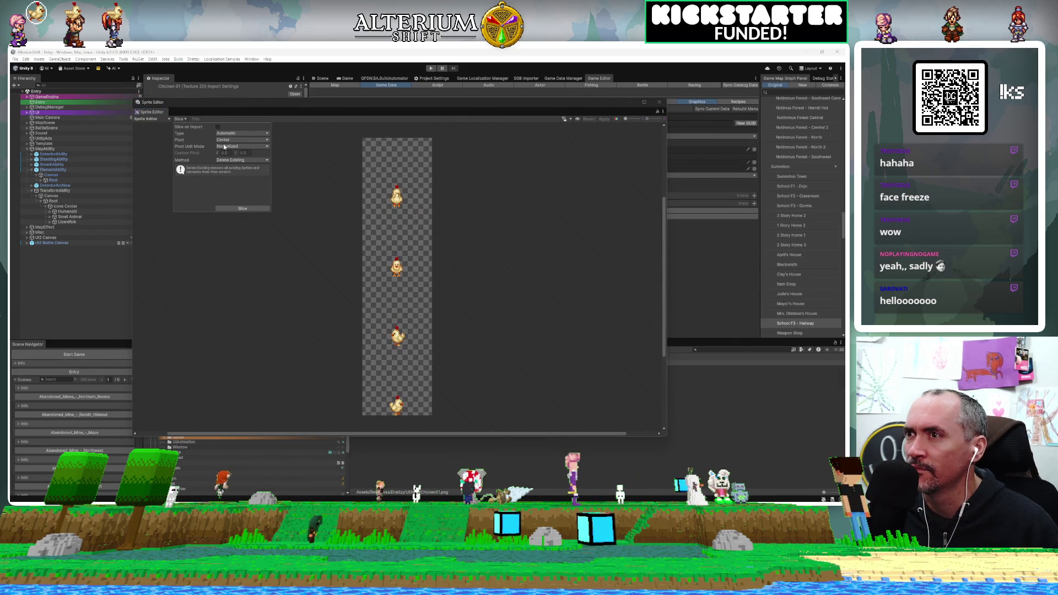
left_click(241, 209)
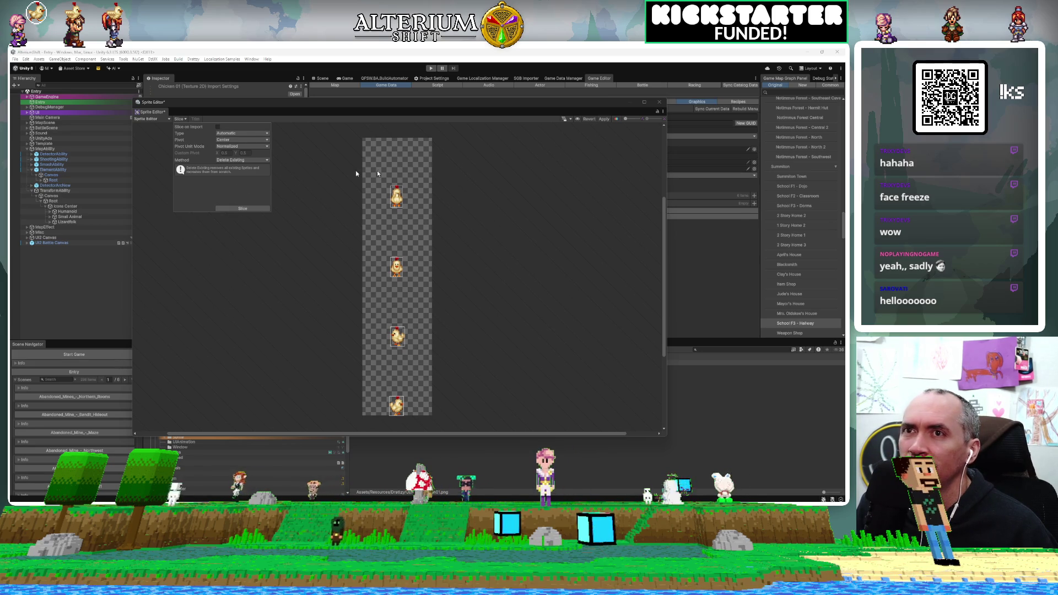
left_click(604, 119)
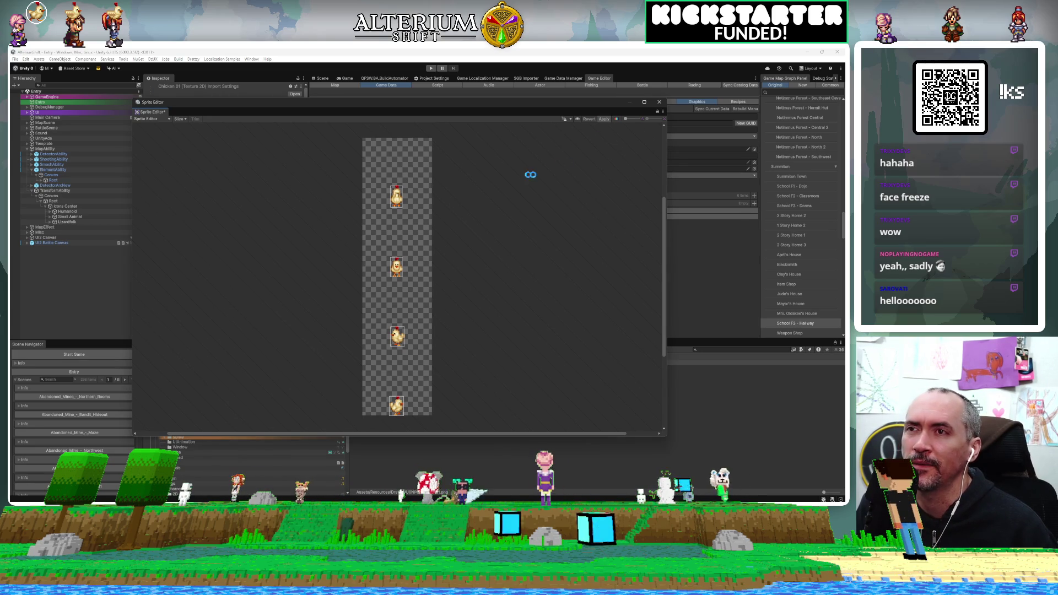
left_click(534, 226)
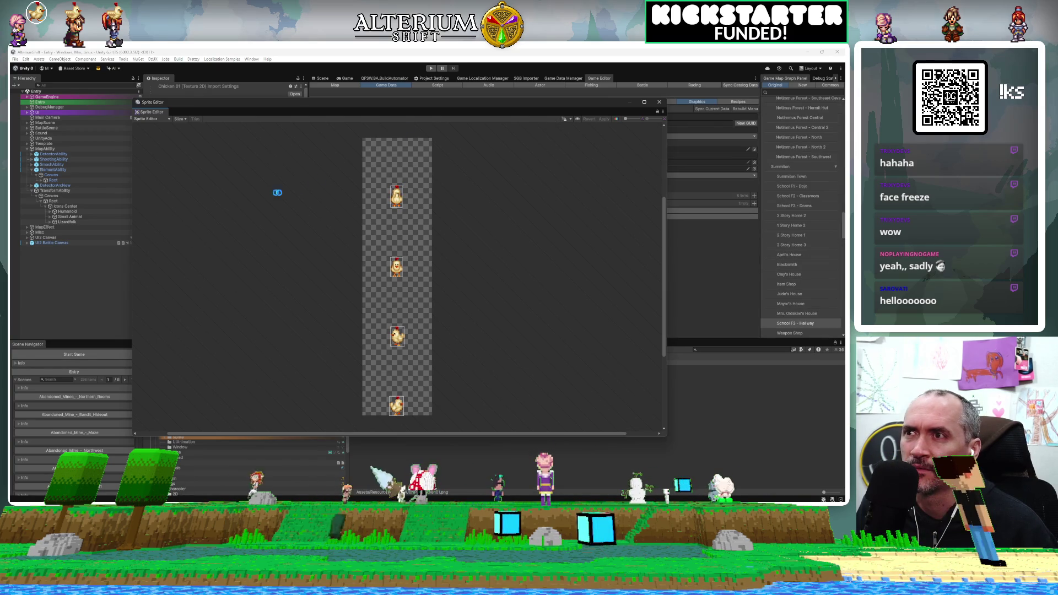
left_click(659, 103)
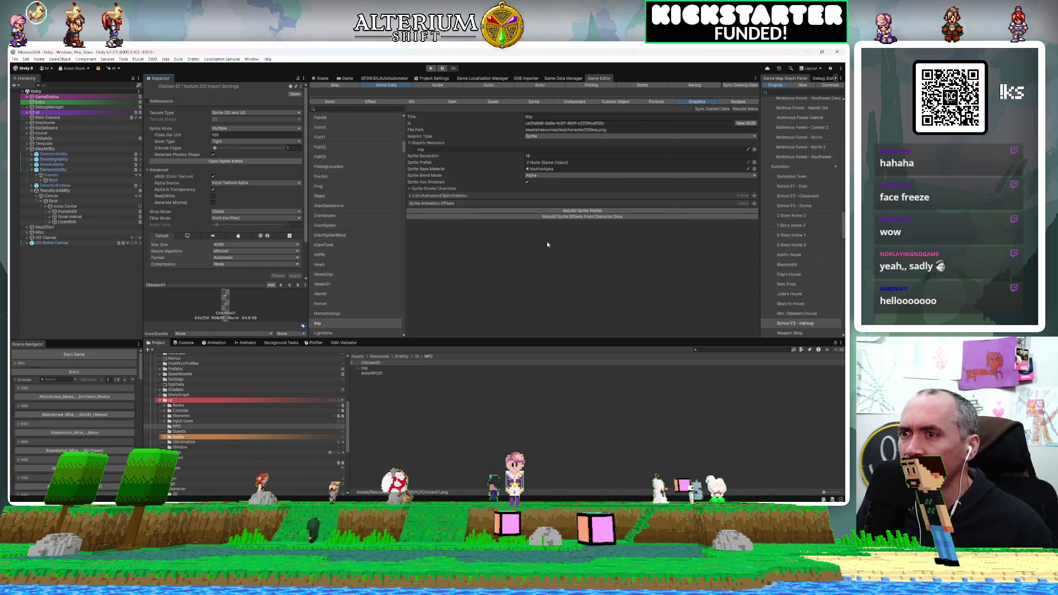
Preview the Imp sheet, then automatically slice it into 24 separate imp sprites
double_click(362, 368)
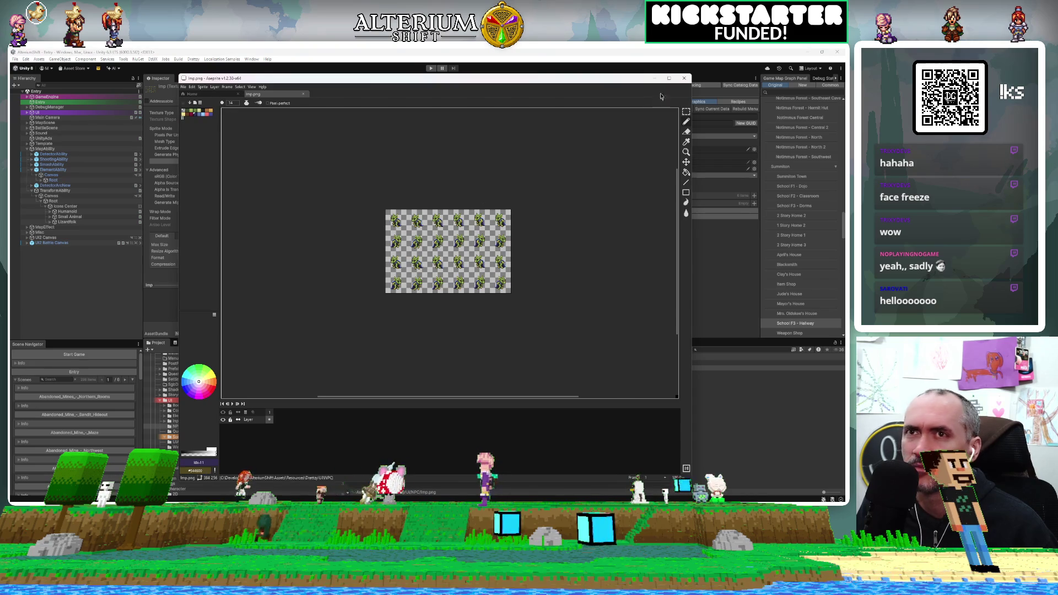
left_click(683, 80)
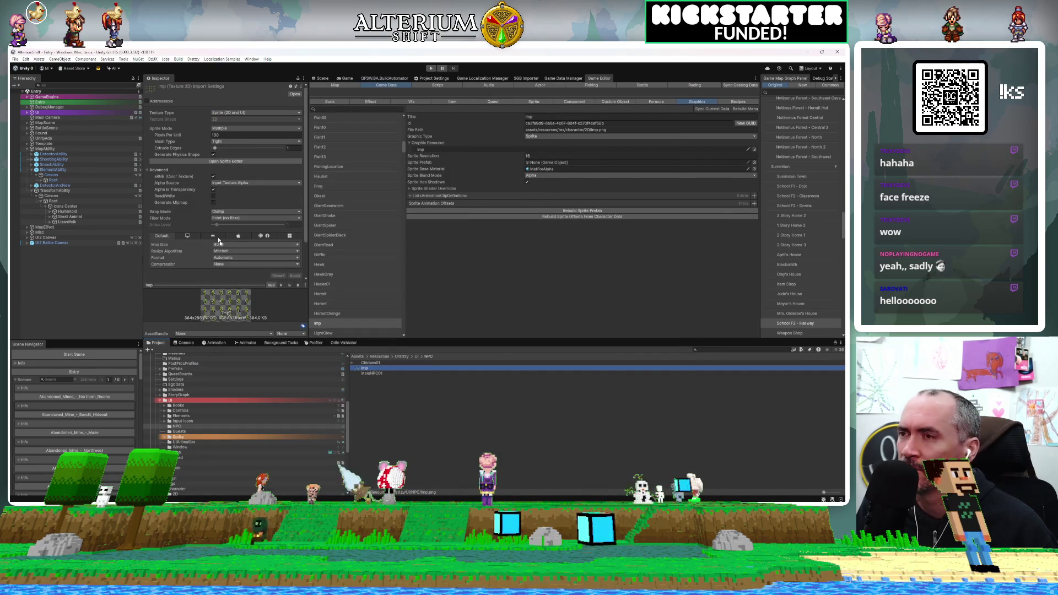
left_click(223, 161)
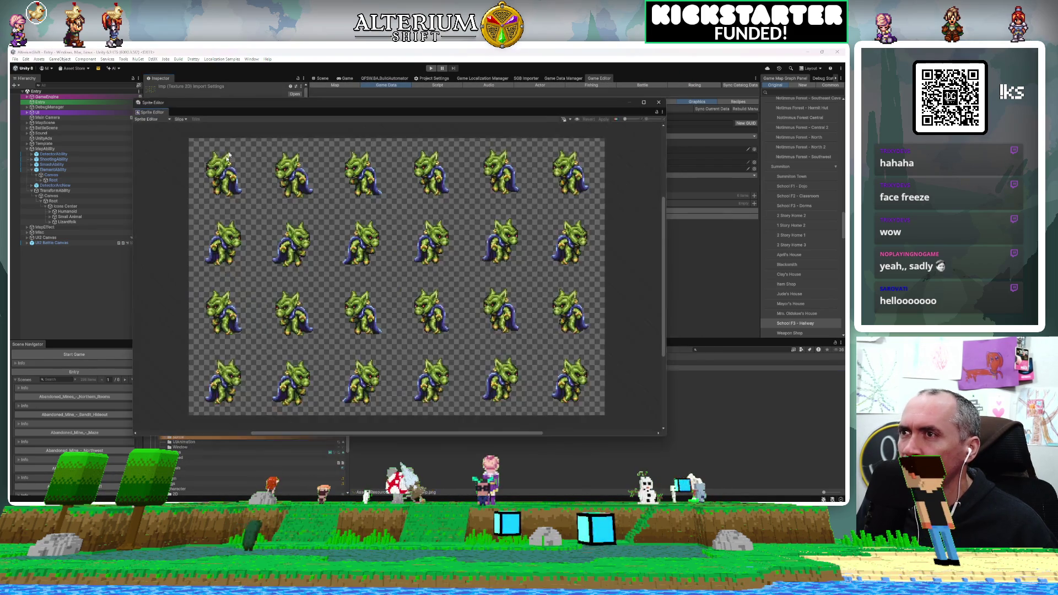
left_click(179, 119)
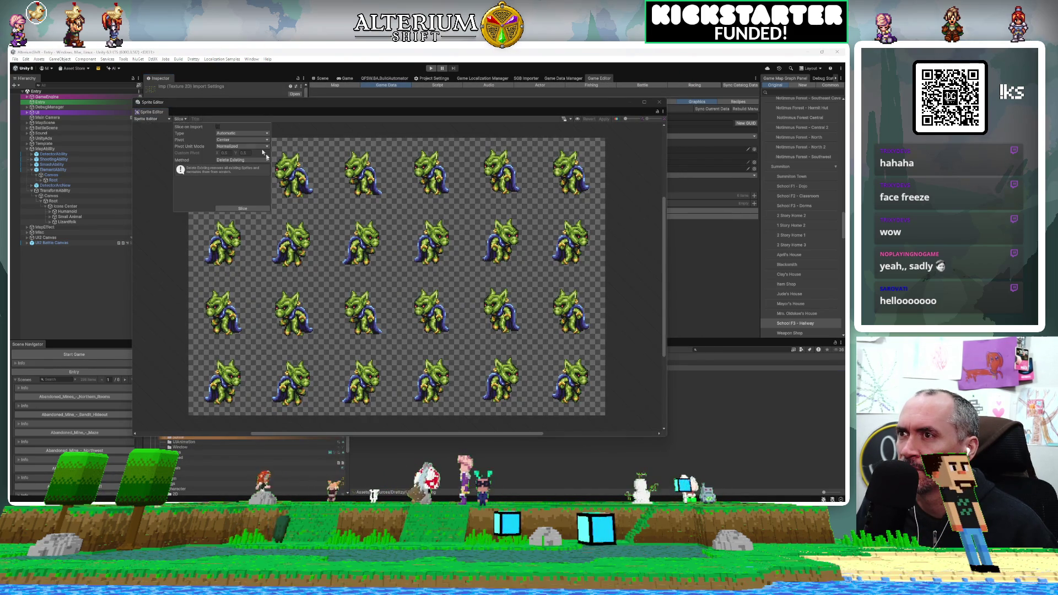
left_click(243, 209)
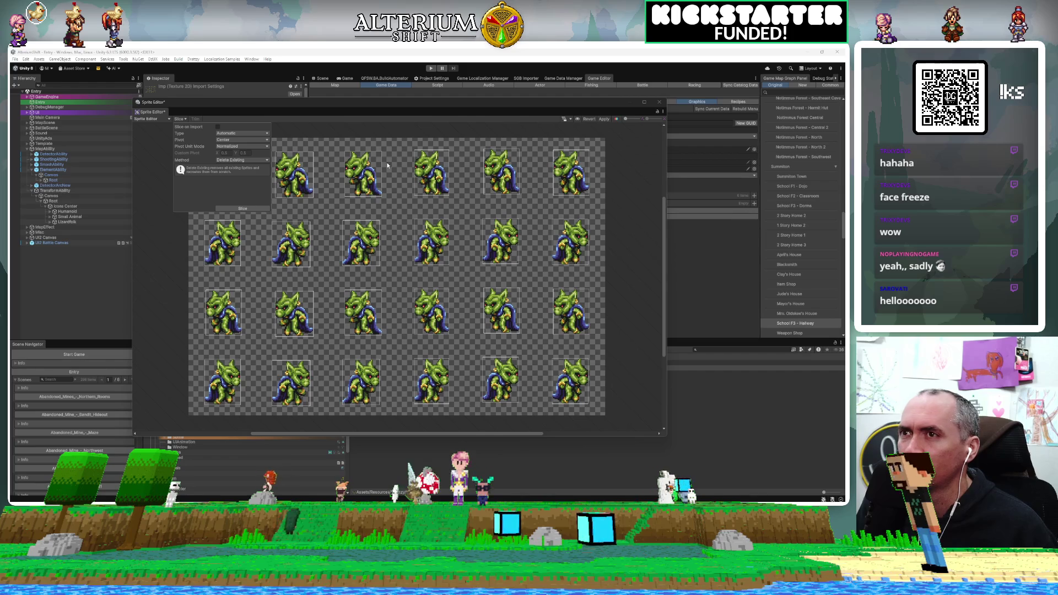
left_click(390, 124)
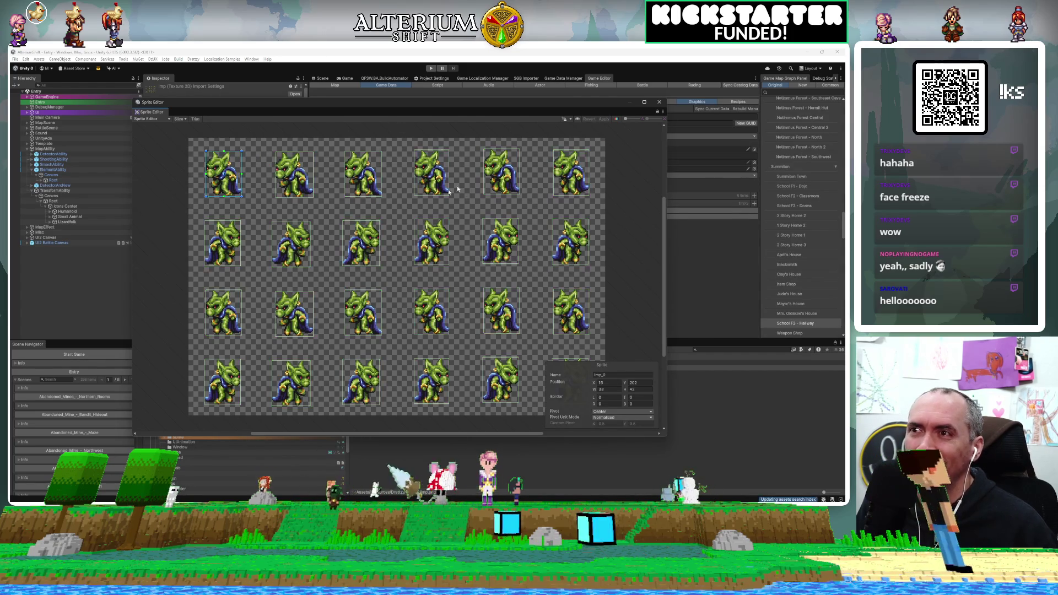
left_click(661, 102)
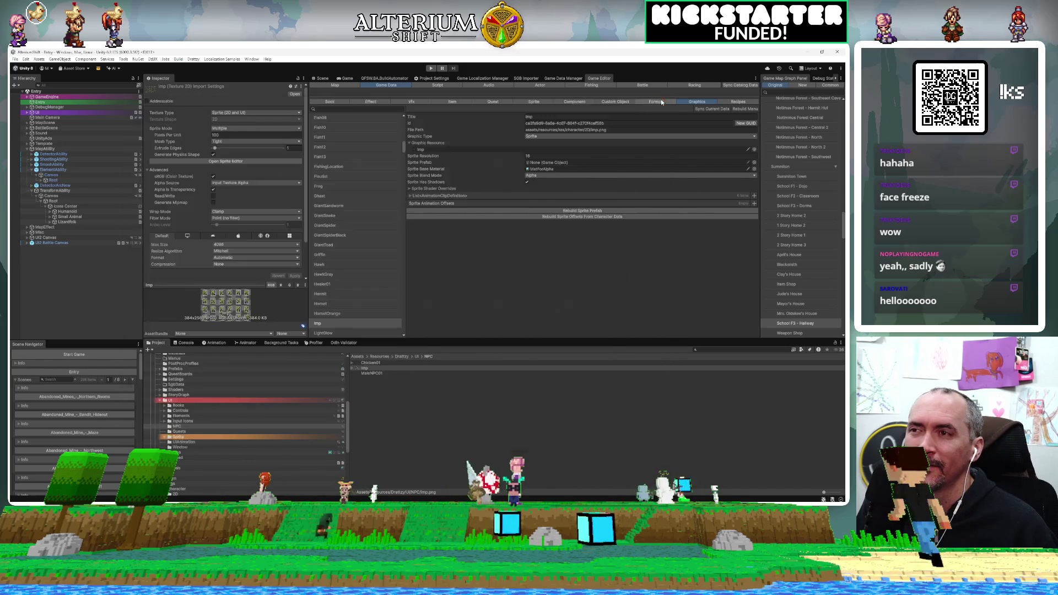
Auto-slice MaleNPC01 into four character sprites, apply it, and switch to the Game view
left_click(364, 373)
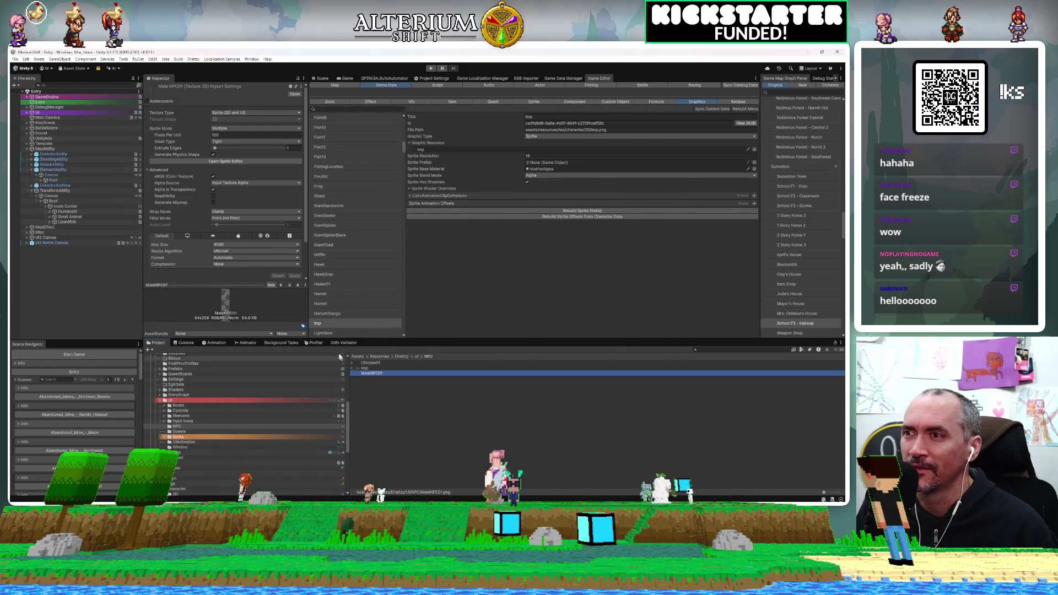
left_click(227, 161)
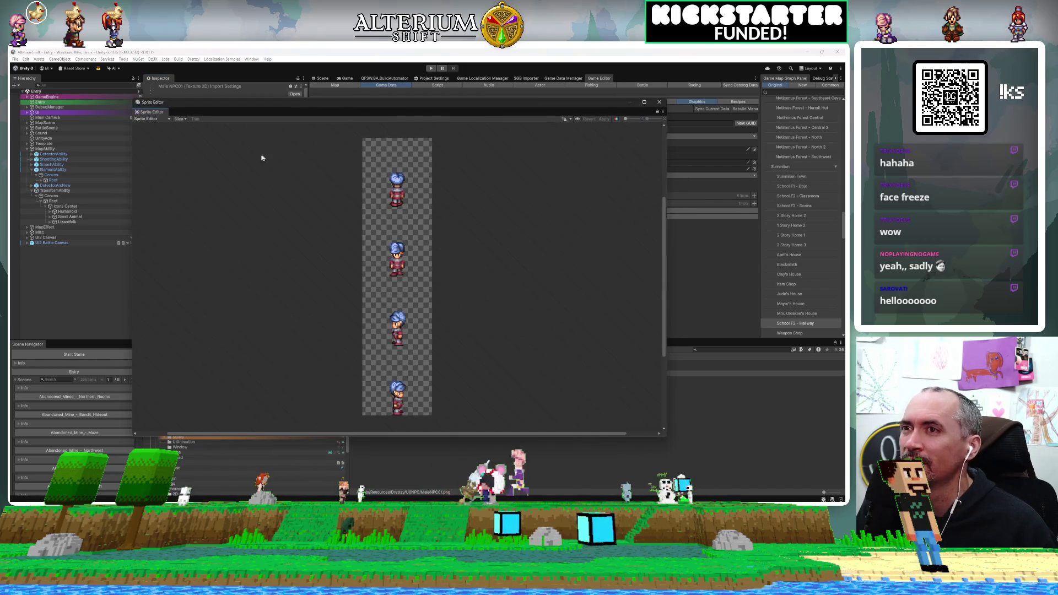
left_click(180, 119)
left_click(243, 209)
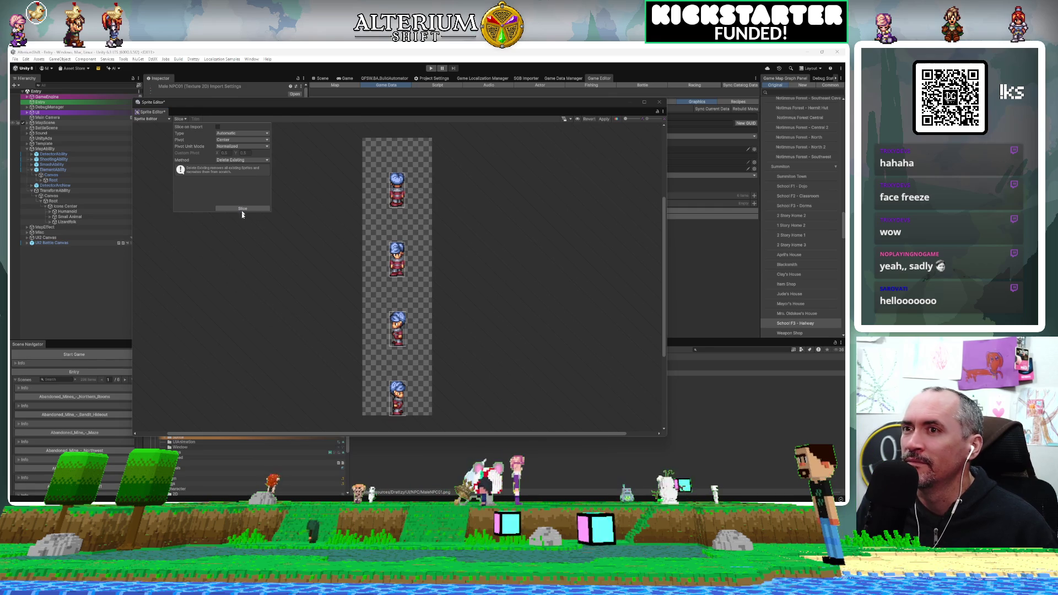
left_click(442, 253)
left_click(604, 119)
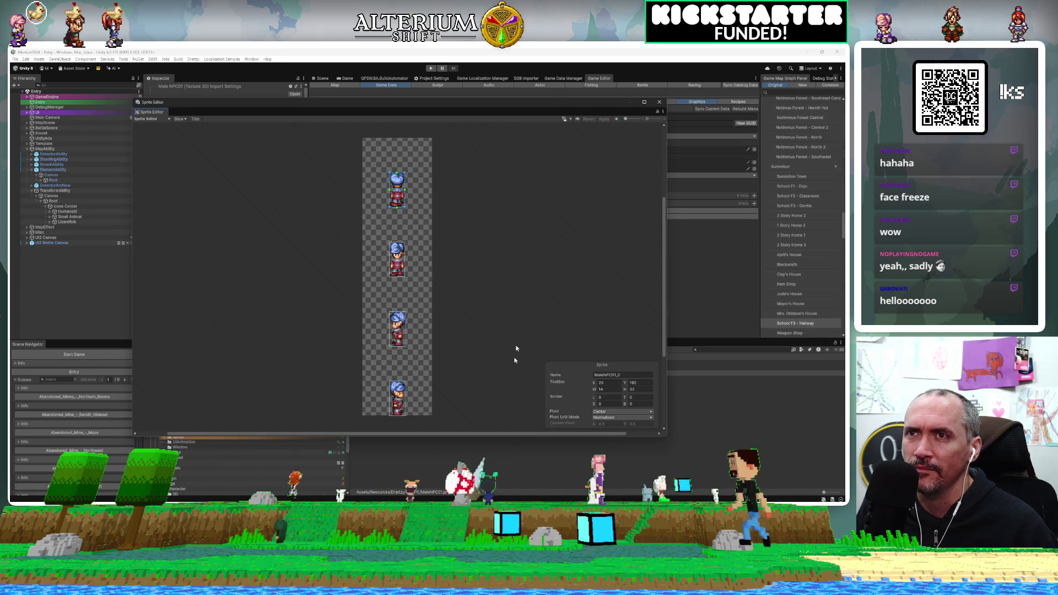
left_click(659, 102)
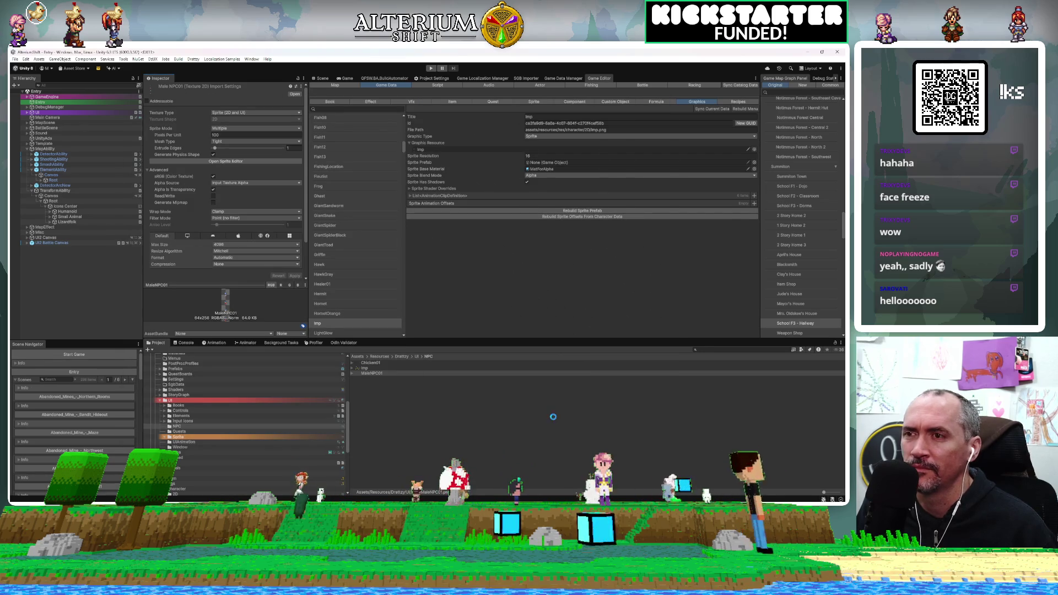
left_click(343, 78)
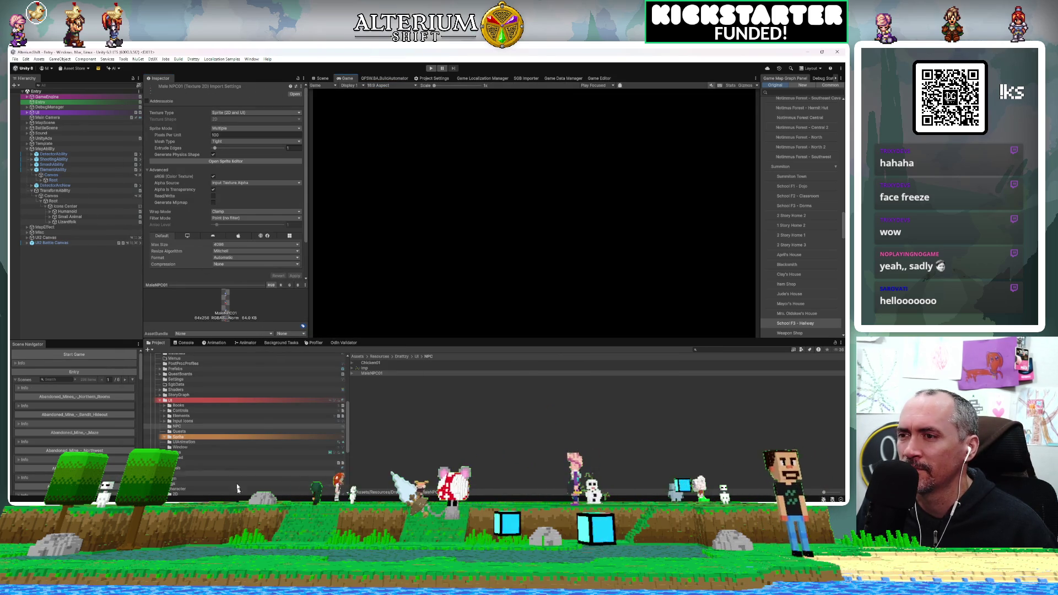
Find ElementIcon.cs and select its [SerializeField] Image icon field declaration
key("alt+Tab")
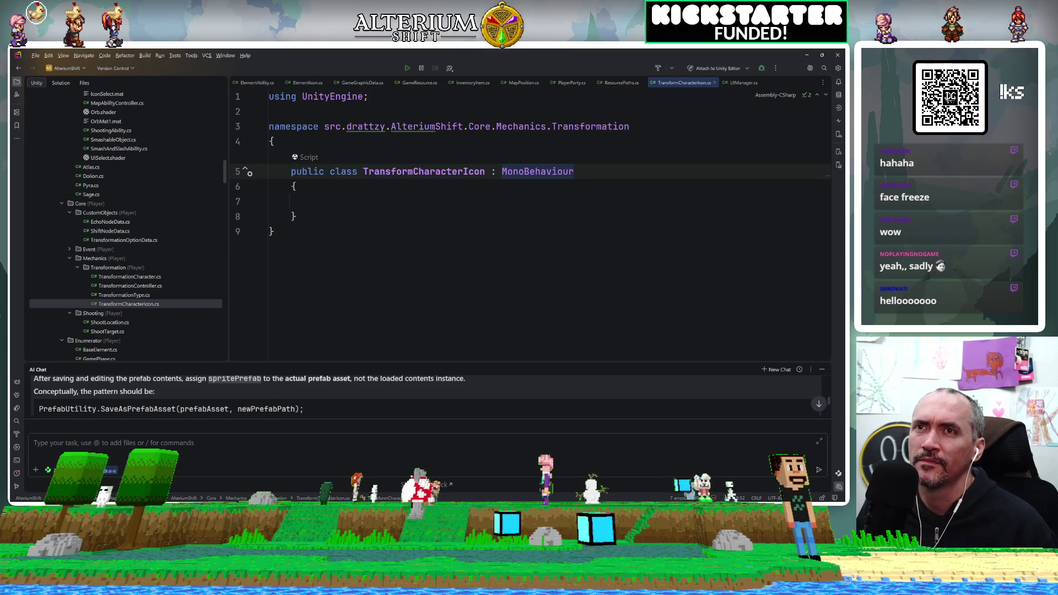
key("ctrl+shift+n")
type("elementic")
key("Return")
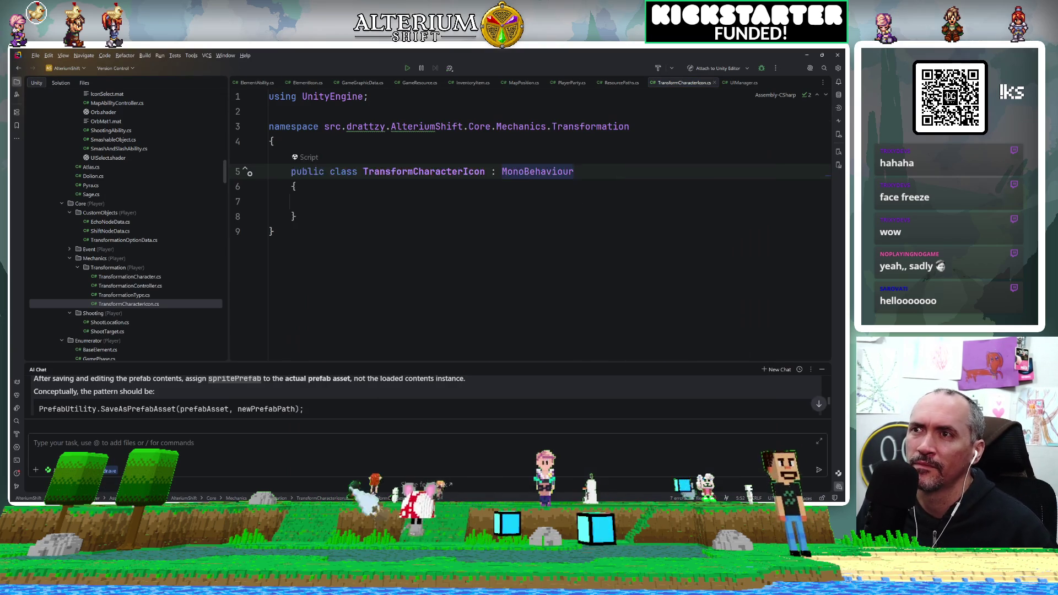
key("ctrl+f")
type("sprite")
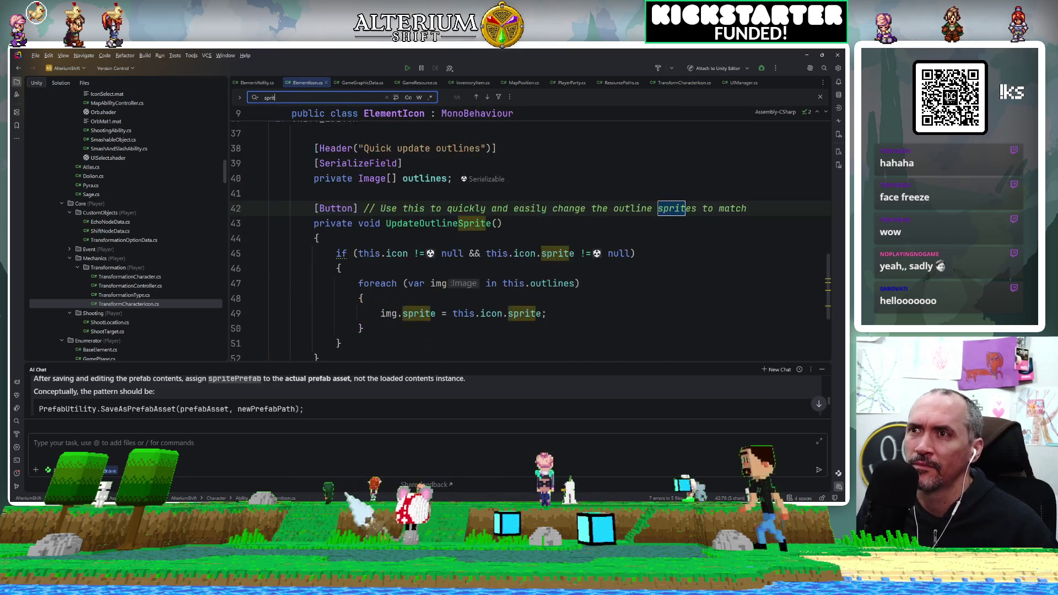
key("Return")
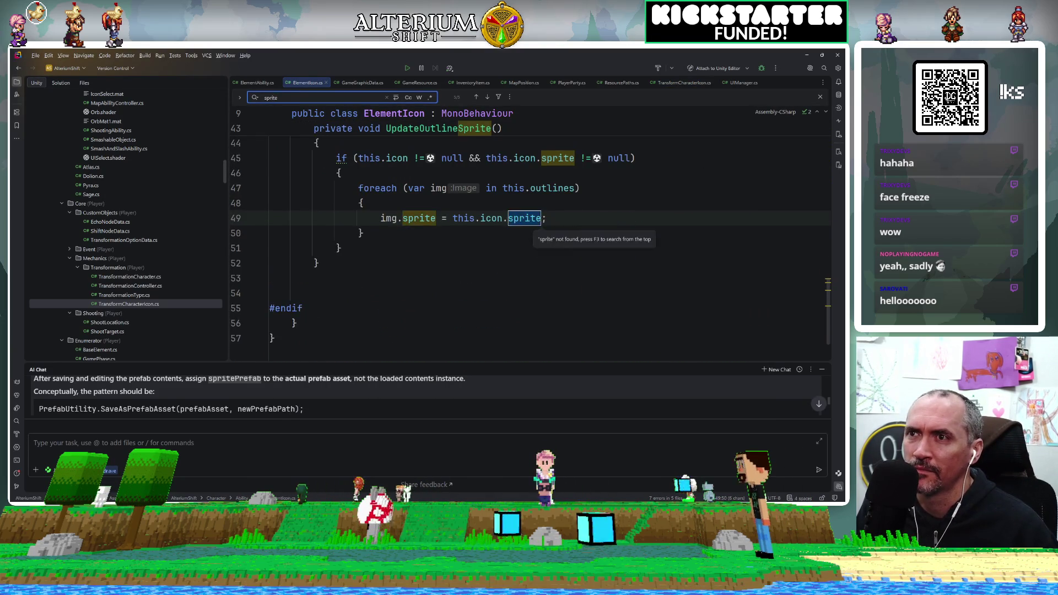
key("shift+Return")
key("Return")
key("Return")
key("Return")
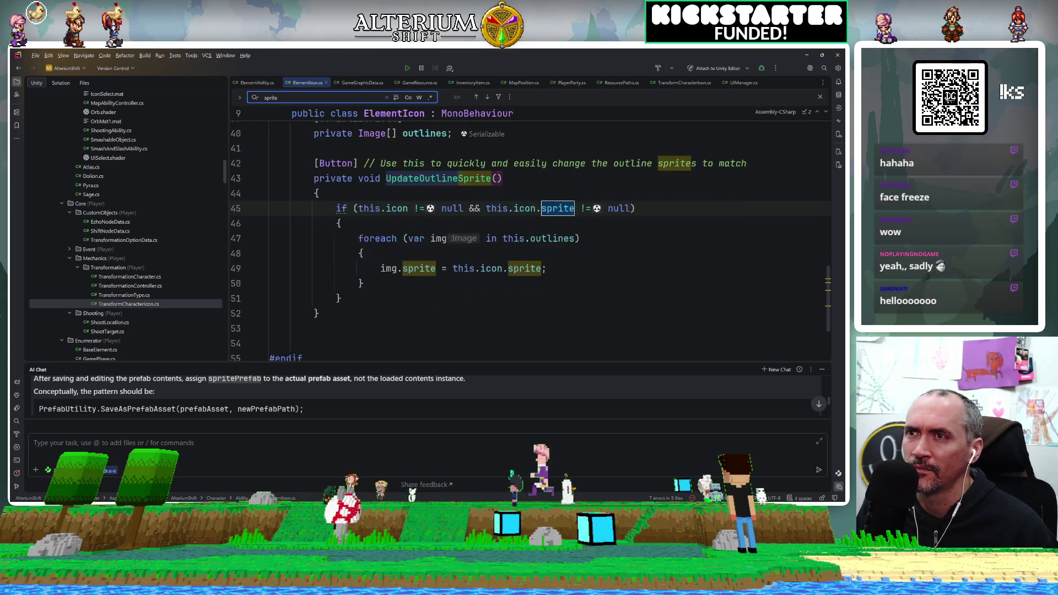
scroll(511, 234, "up", 12)
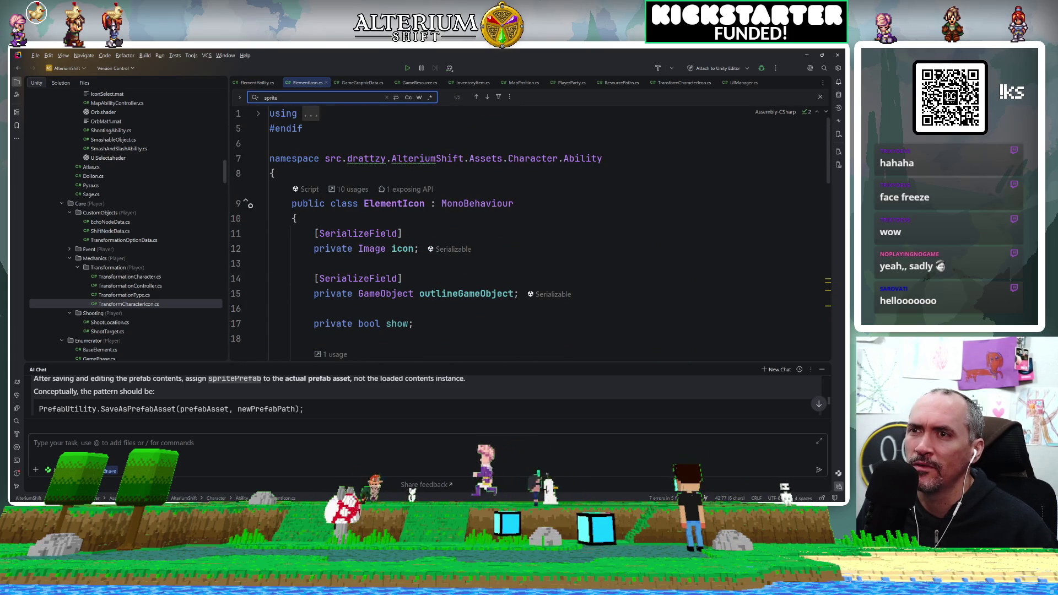
left_click(382, 248)
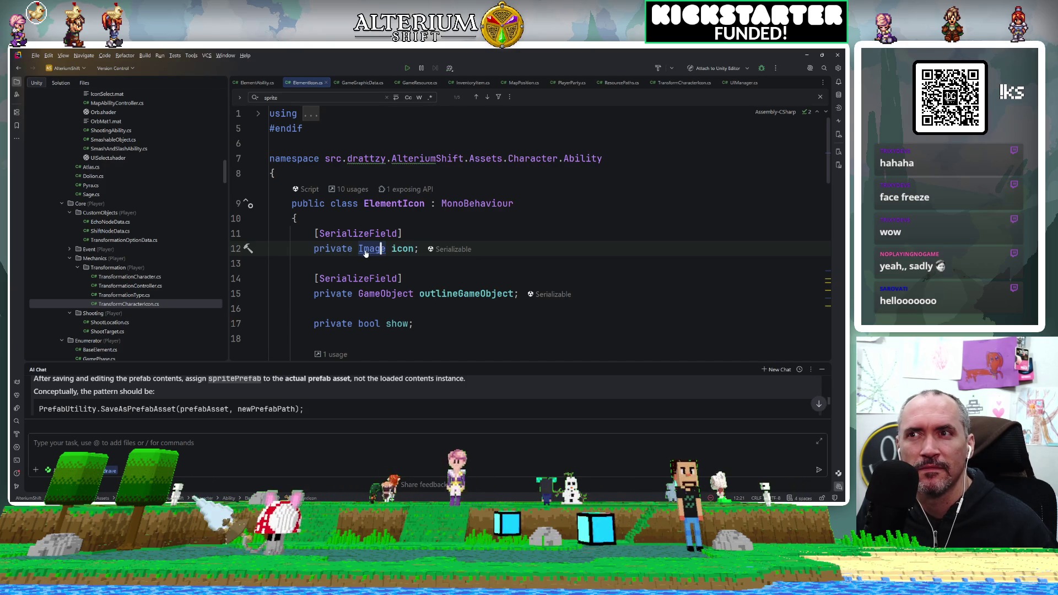
left_click_drag(302, 237, 404, 249)
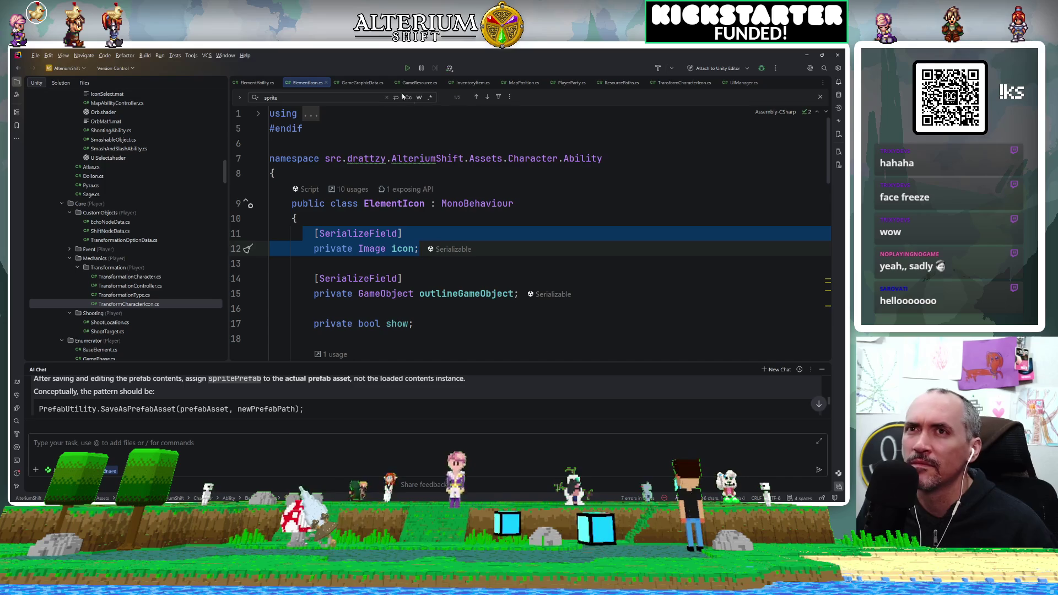
Paste the Image icon field into TransformCharacterIcon and add the import for Image
left_click(682, 83)
left_click(374, 207)
type("[SerializeField] private Image icon;")
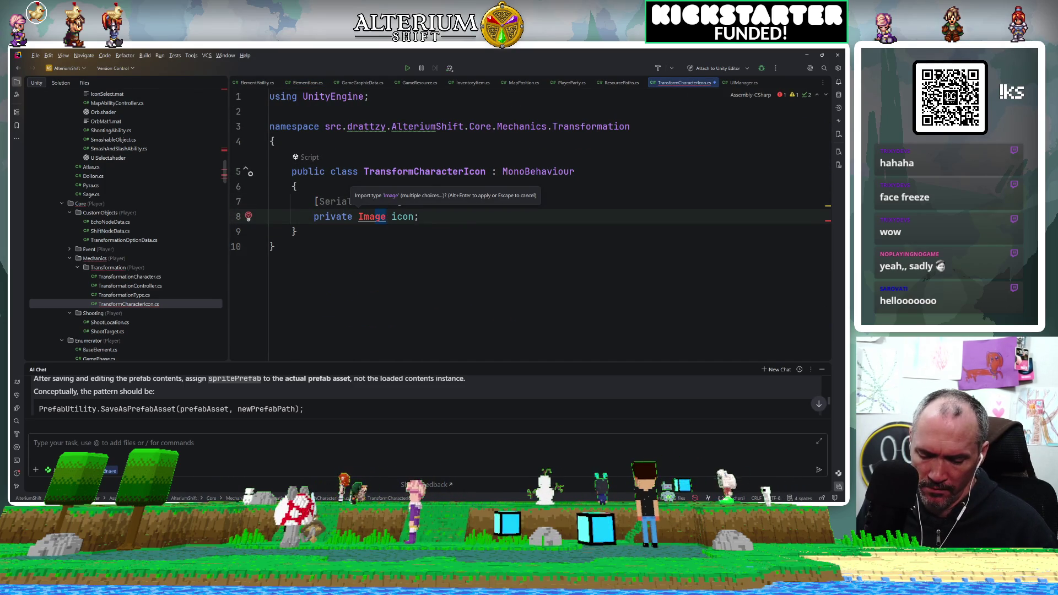
key("alt+Return")
key("Return")
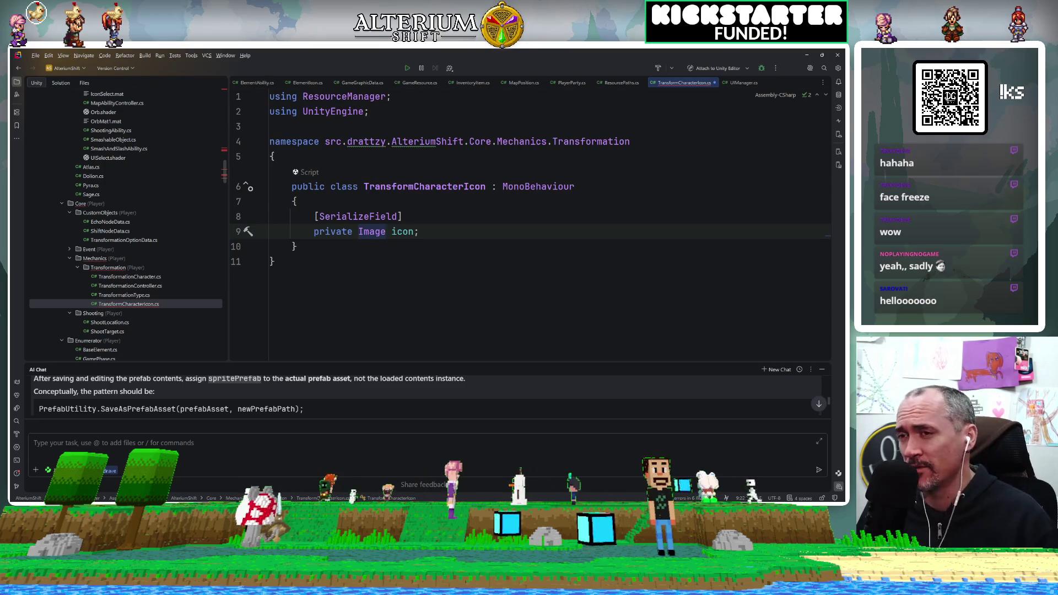
key("alt+Tab")
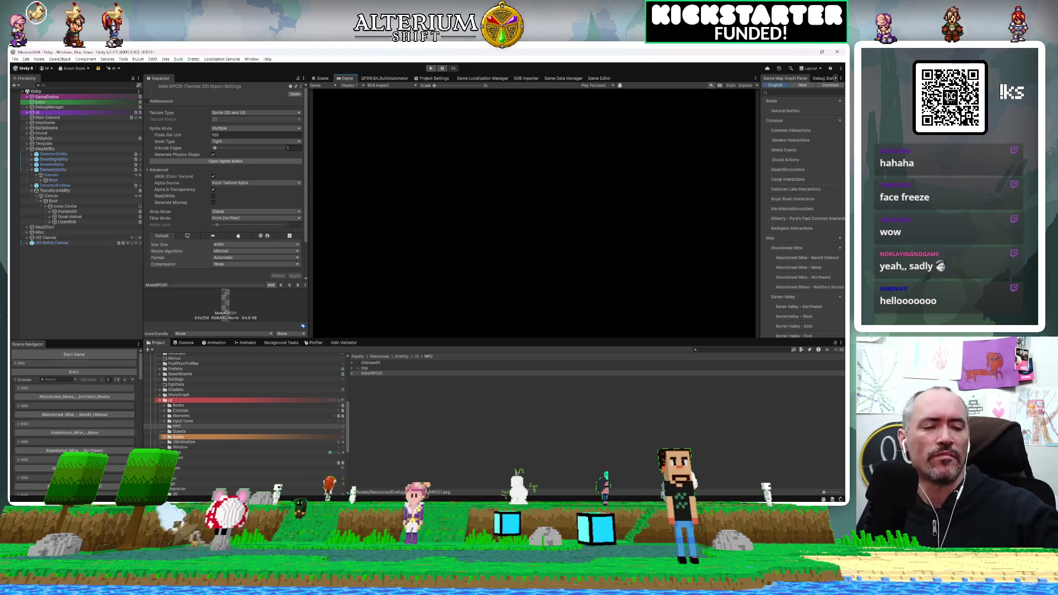
scroll(795, 323, "down", 10)
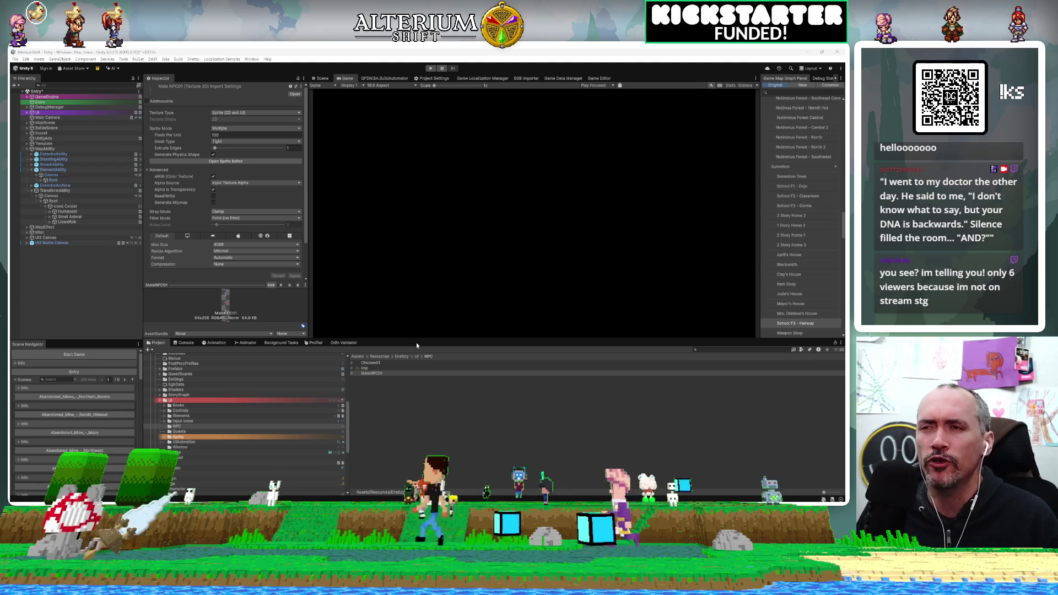
left_click_drag(402, 364, 413, 339)
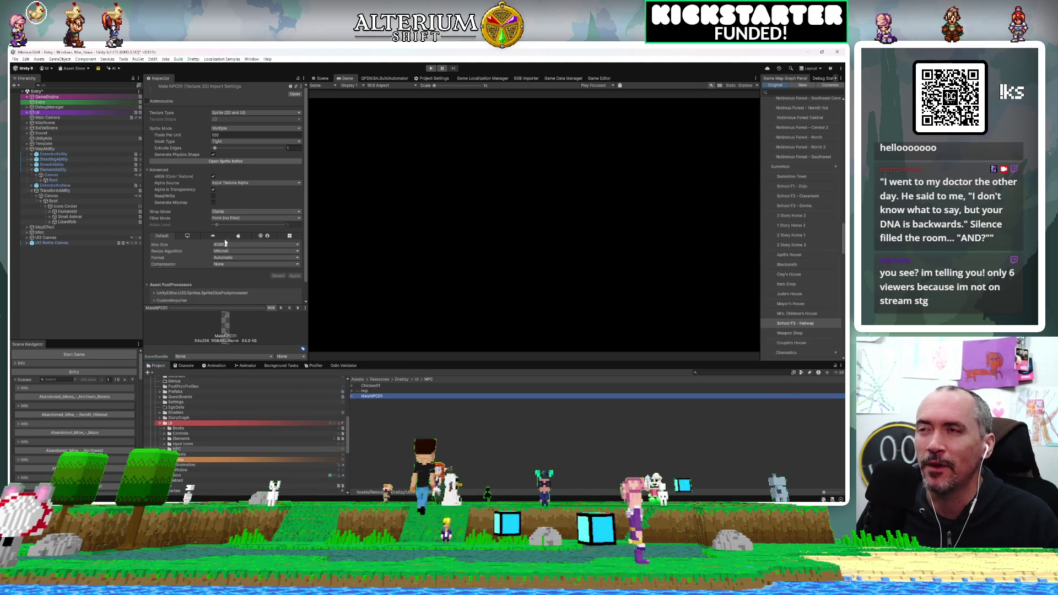
Zoom the Scene view onto the element icons and select Humanoid's Icon image
left_click(322, 79)
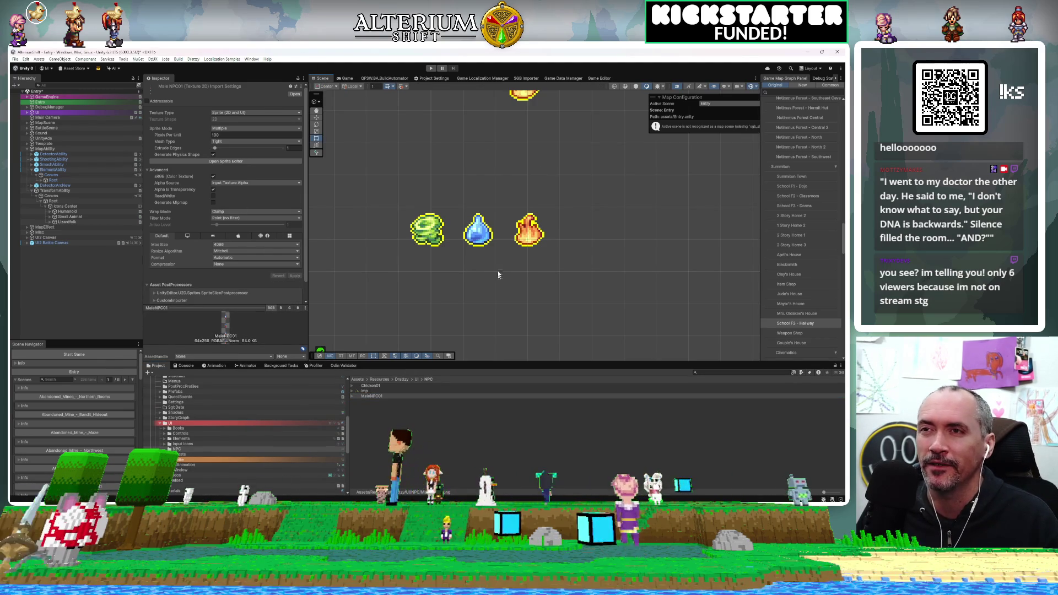
scroll(453, 244, "up", 3)
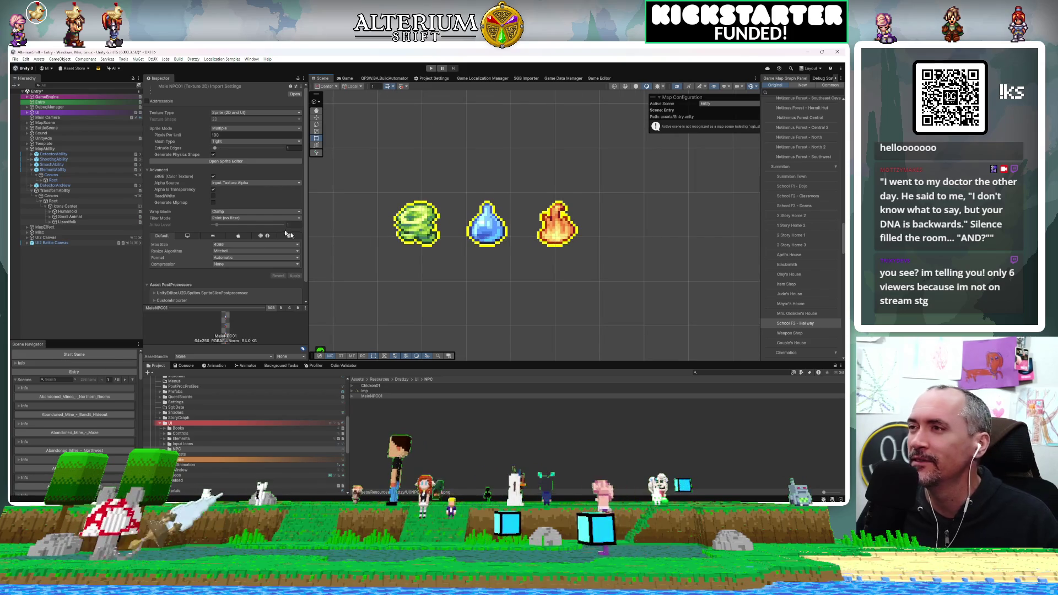
left_click(416, 231)
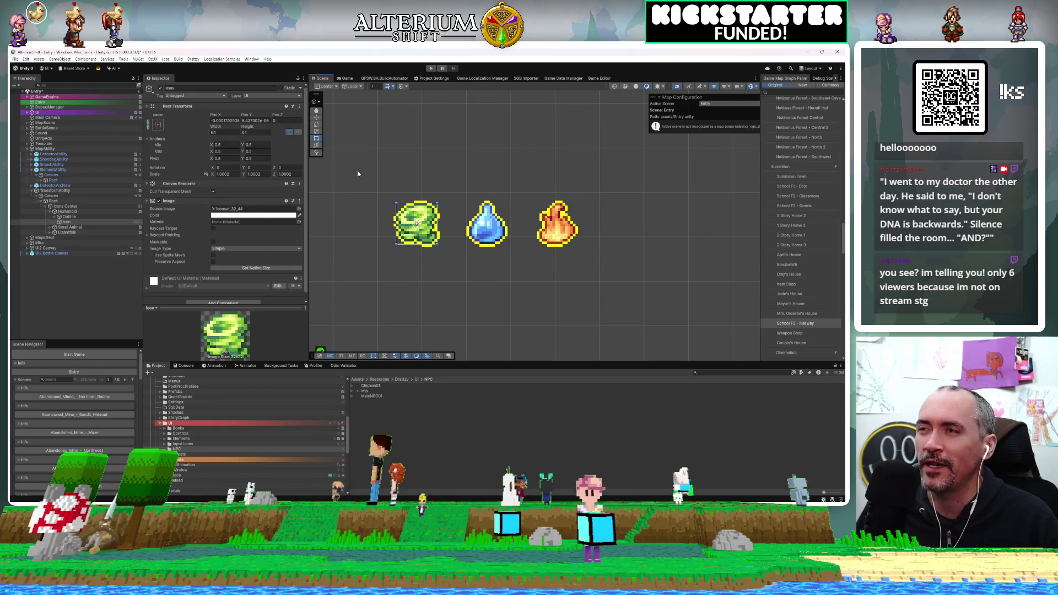
left_click(71, 212)
left_click(70, 217)
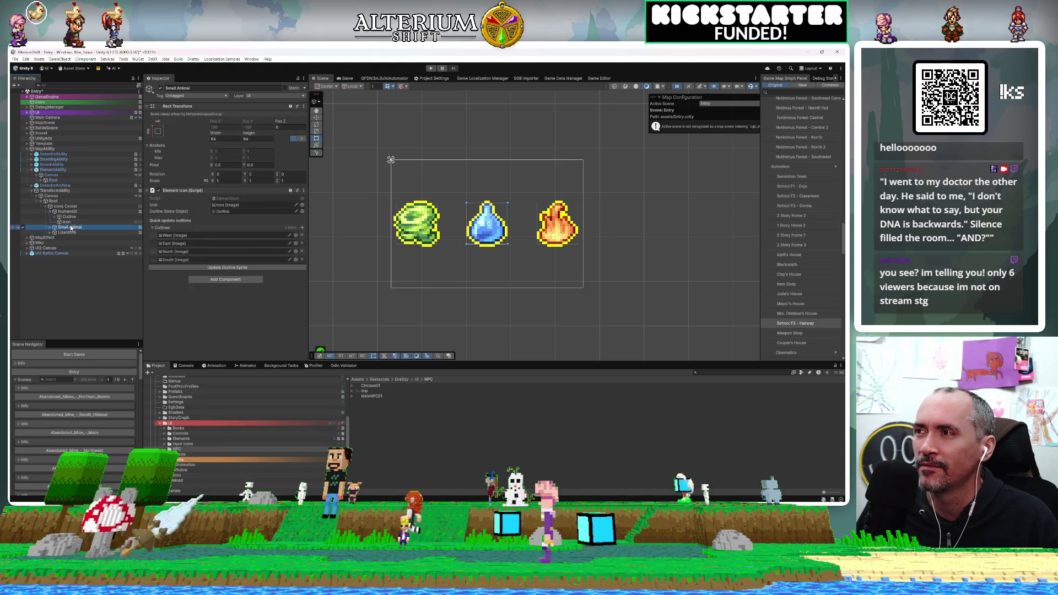
left_click(68, 222)
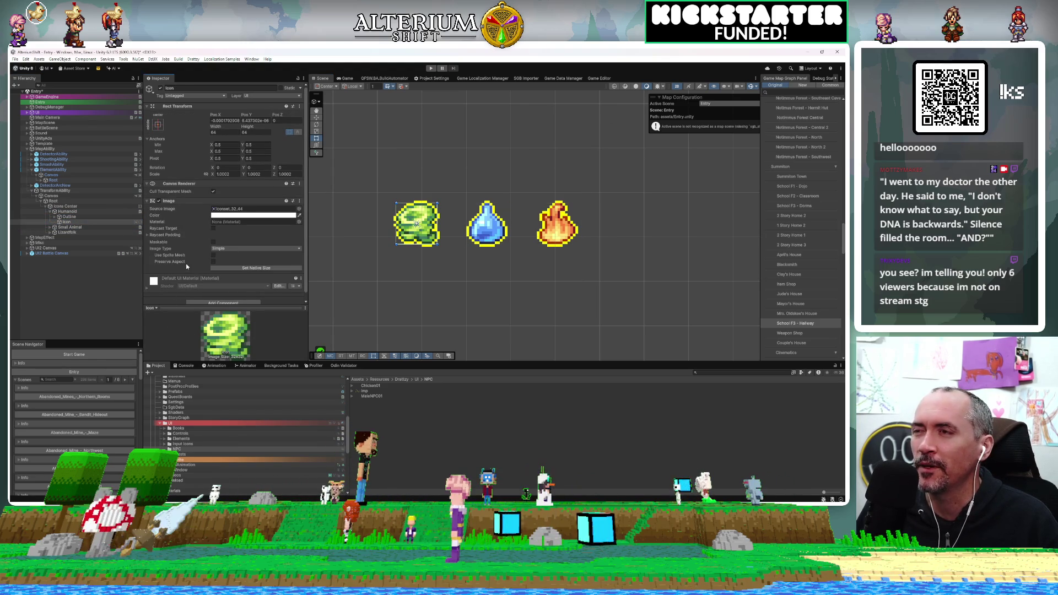
scroll(187, 266, "down", 1)
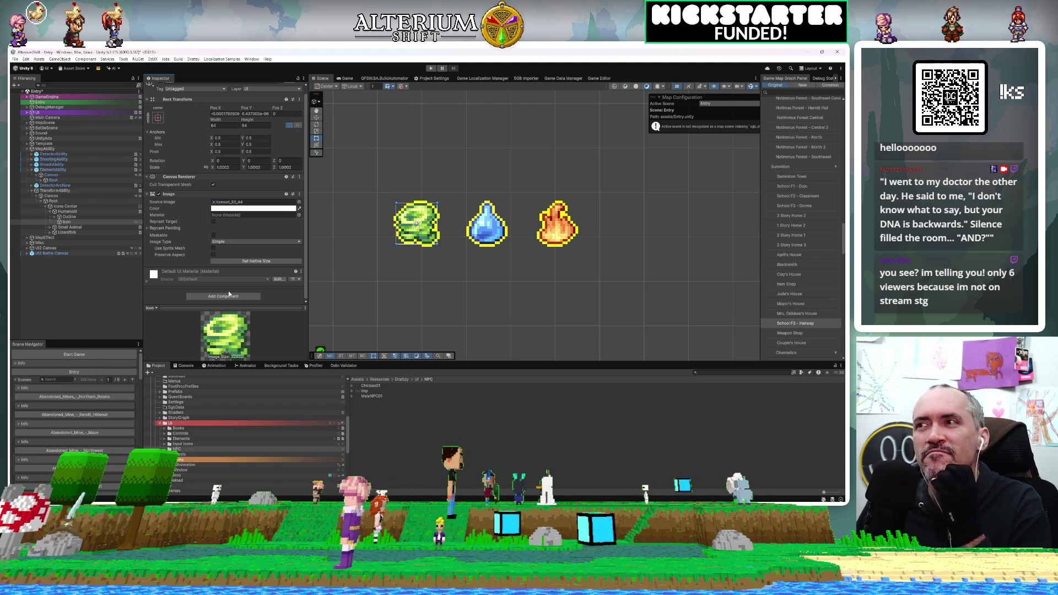
Set the Humanoid icon's image to a MaleNPC01 sprite
left_click(366, 396)
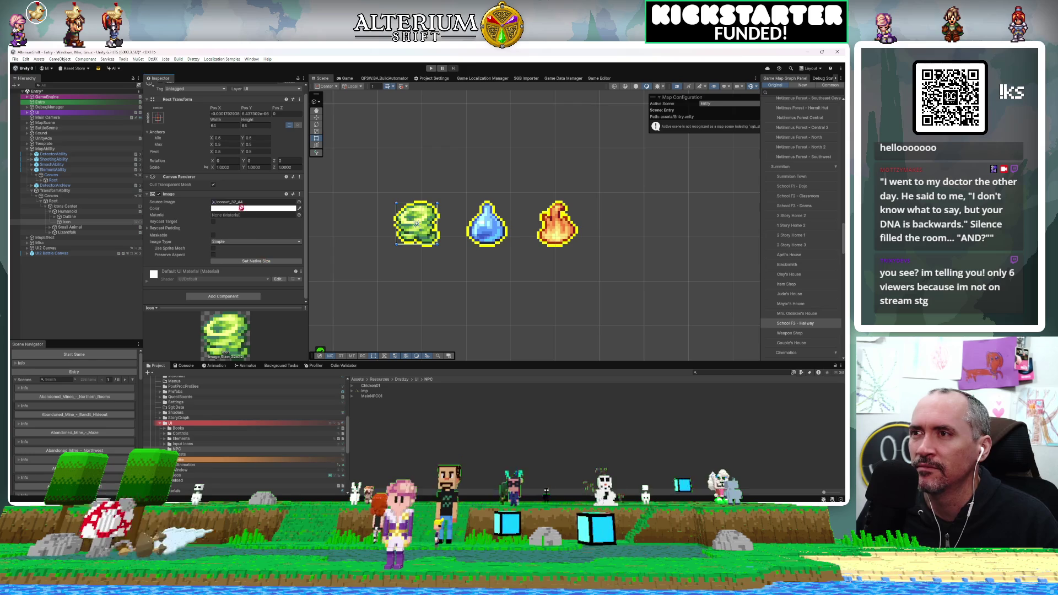
left_click_drag(242, 204, 243, 205)
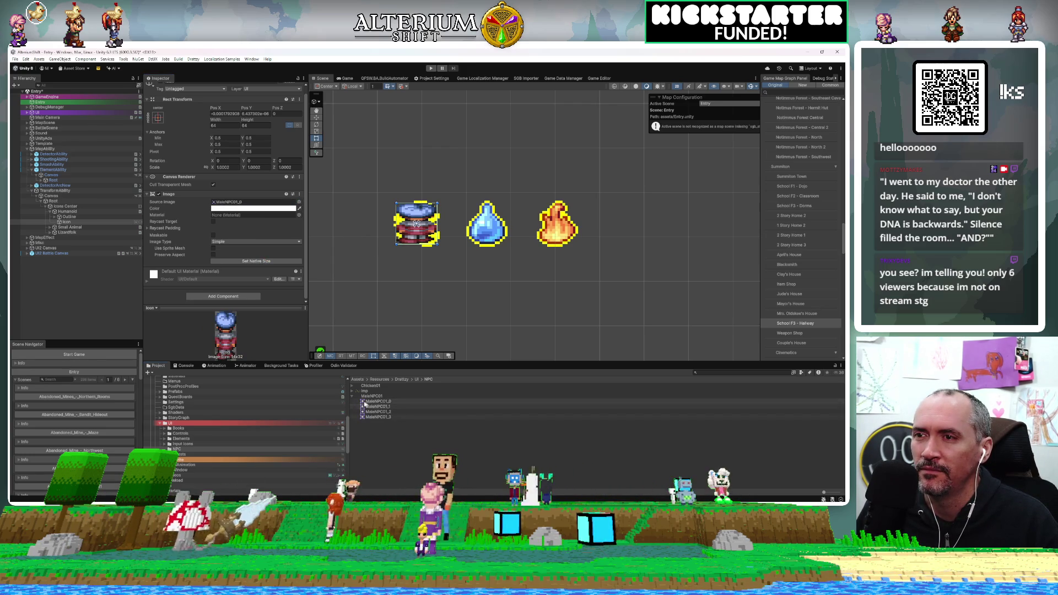
left_click_drag(359, 391, 252, 206)
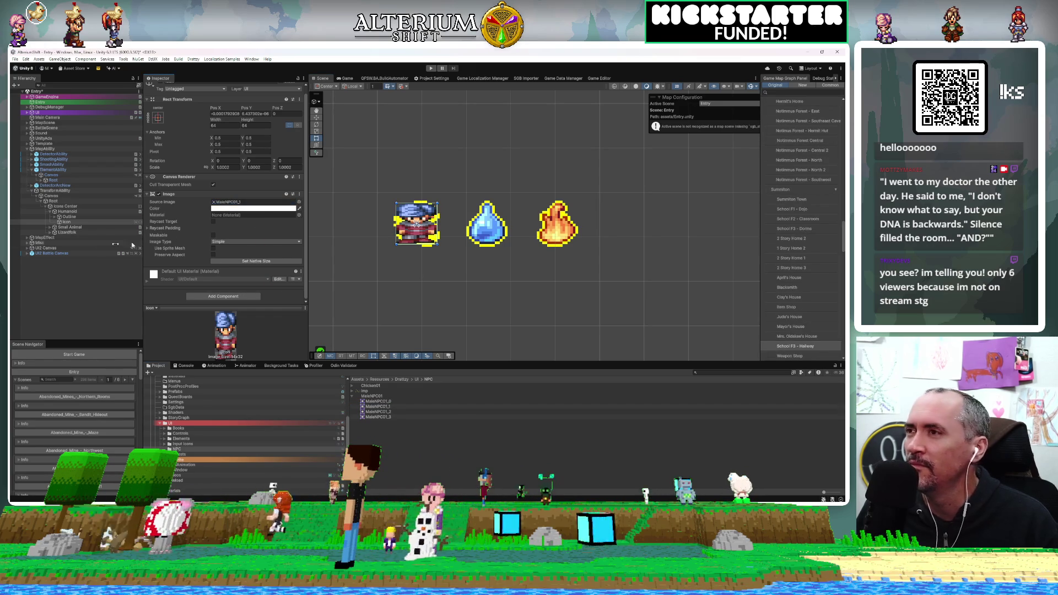
Set the Small Animal icon's Source Image to the Chicken01_1 sprite
left_click(50, 227)
left_click(59, 237)
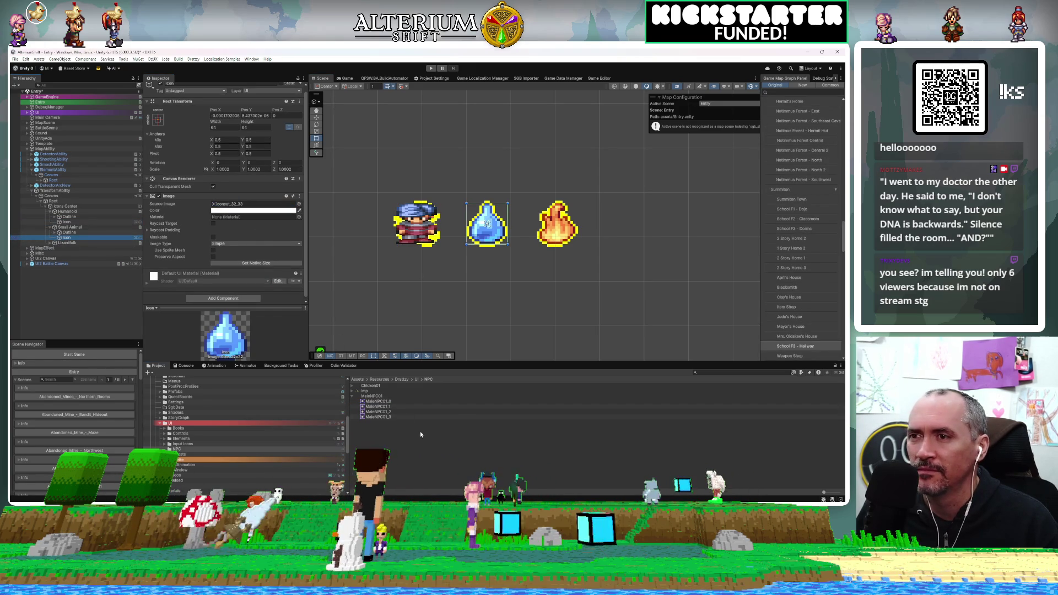
left_click(352, 386)
left_click(377, 396)
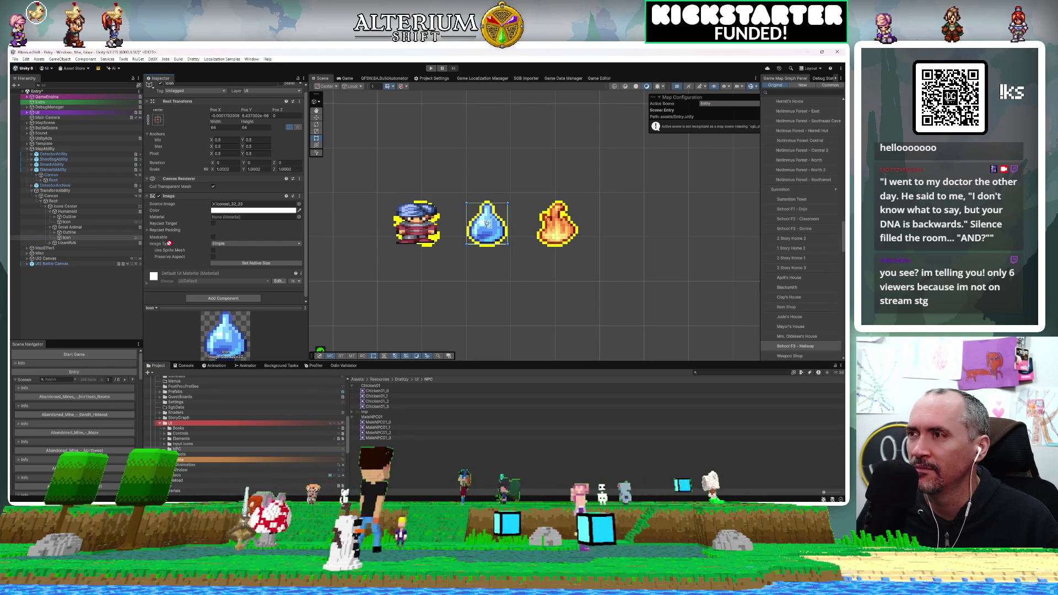
left_click(66, 237)
left_click(283, 206)
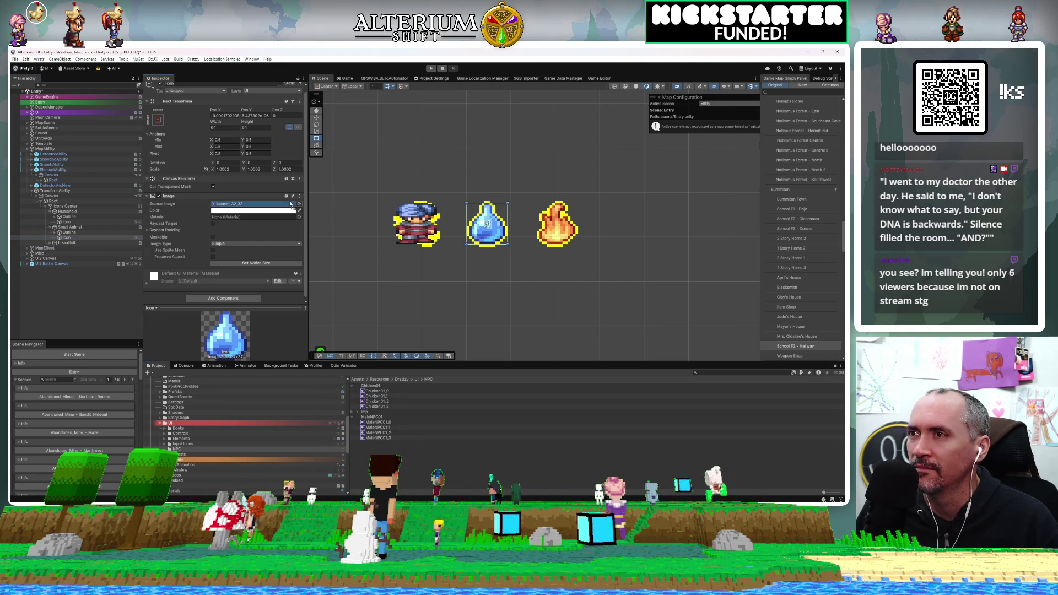
left_click_drag(284, 206, 283, 206)
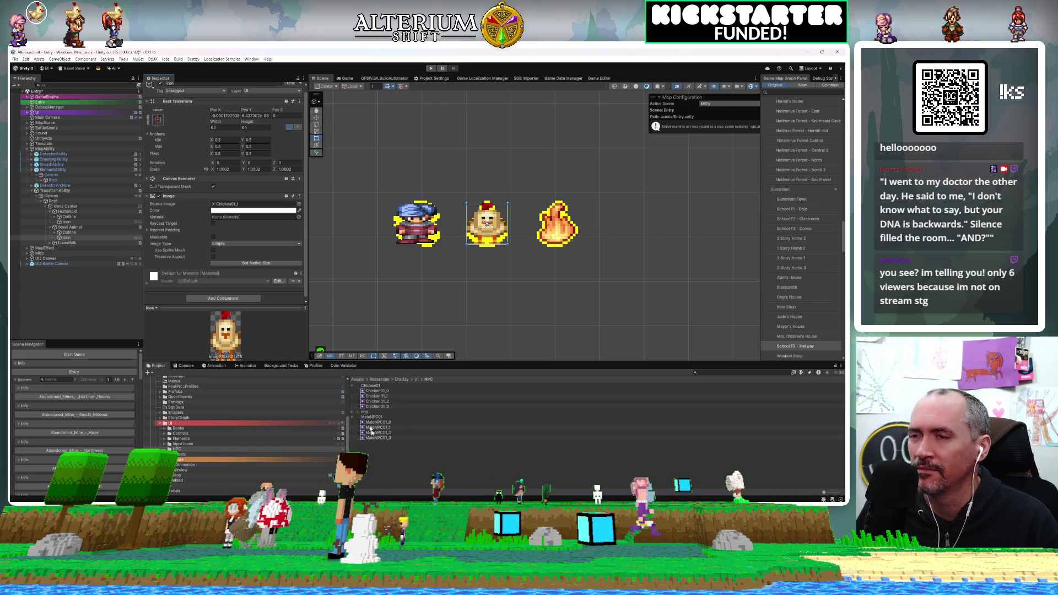
Set the Lizardfolk icon's Source Image to the Imp_1 sprite
left_click(50, 242)
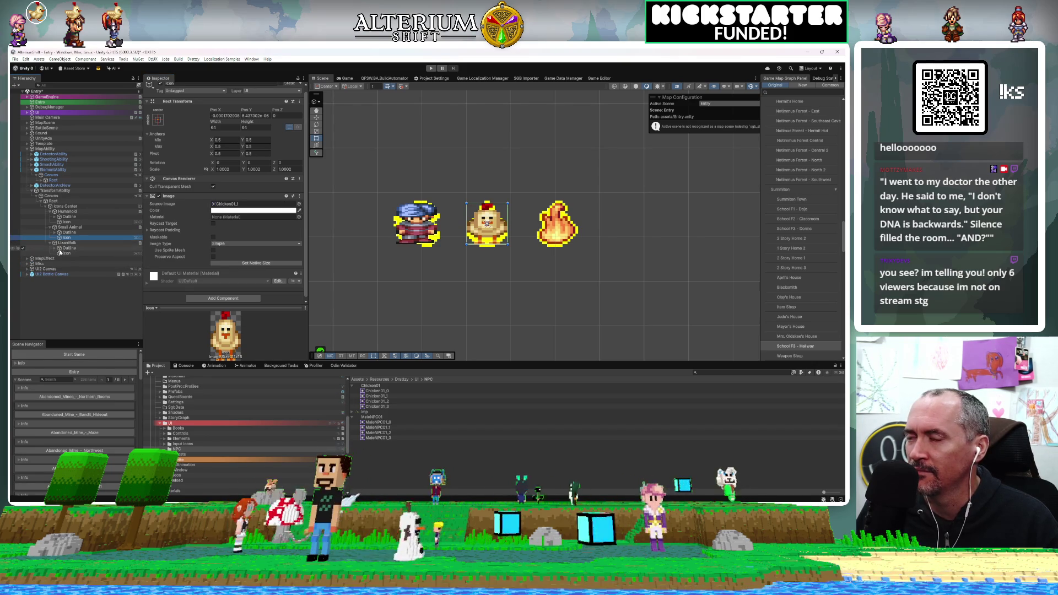
left_click(65, 253)
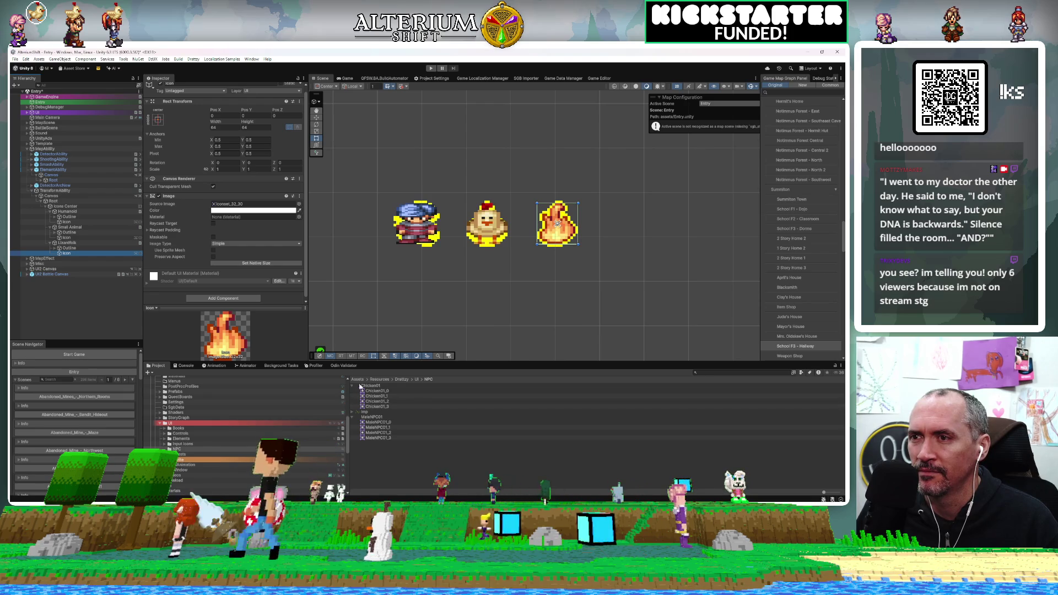
left_click(353, 412)
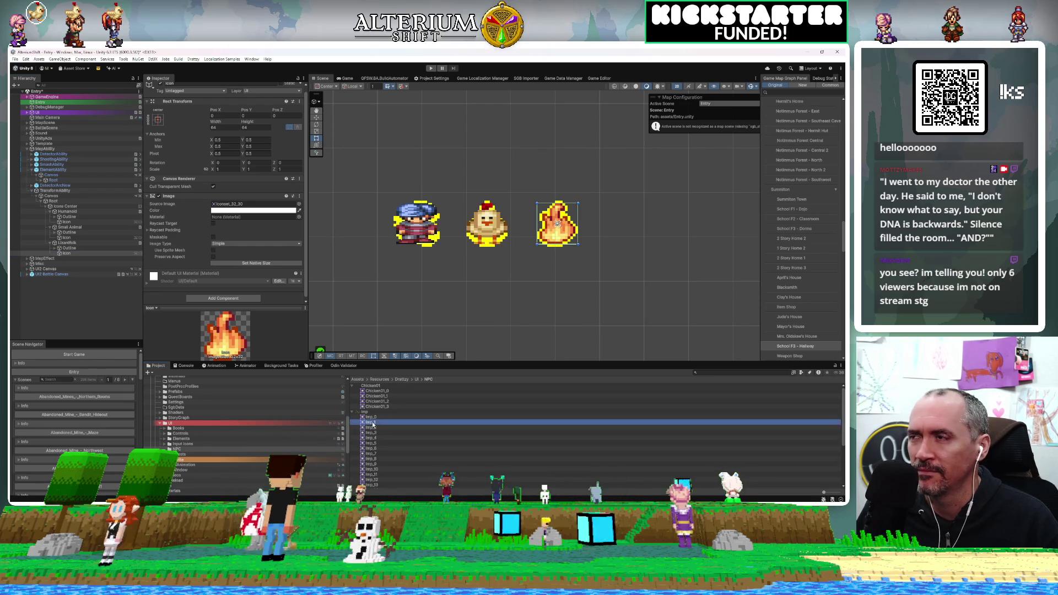
left_click_drag(371, 422, 252, 204)
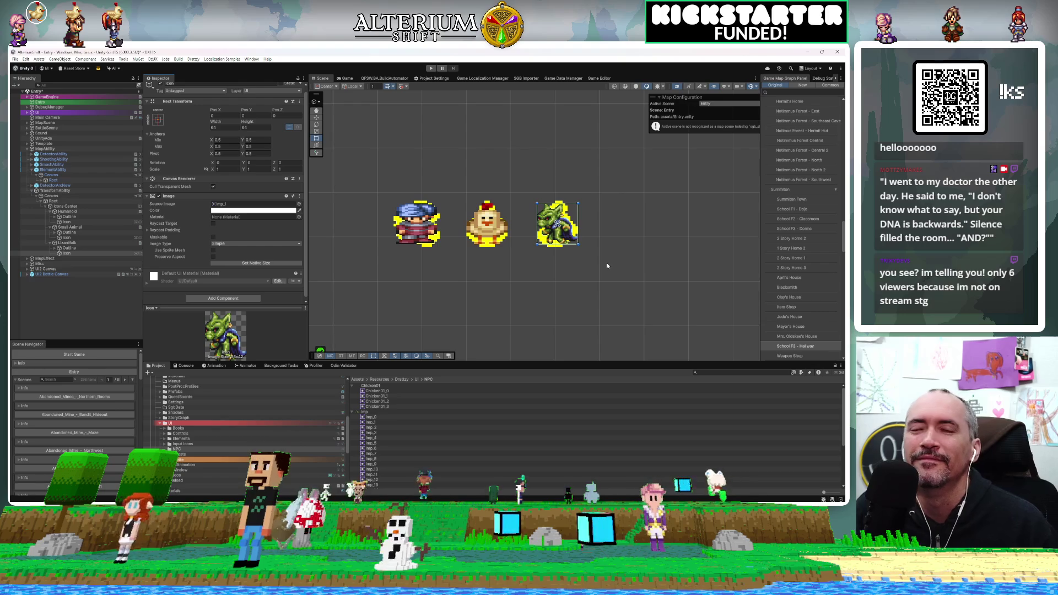
Inspect Lizardfolk's outline pieces, then select Chicken01 to show its import settings
left_click(554, 237)
scroll(543, 260, "up", 1)
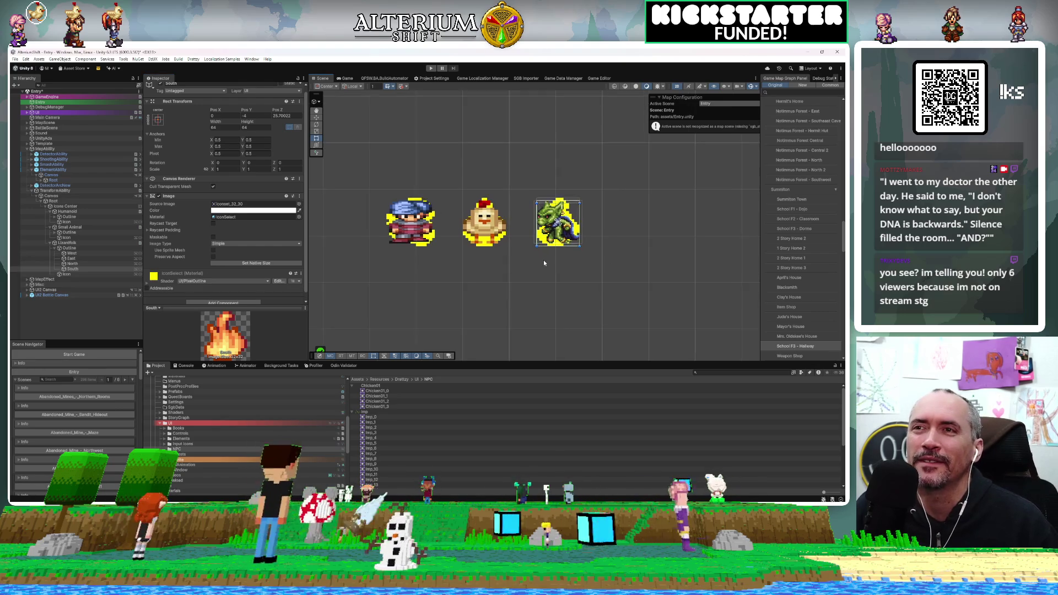
scroll(544, 263, "down", 3)
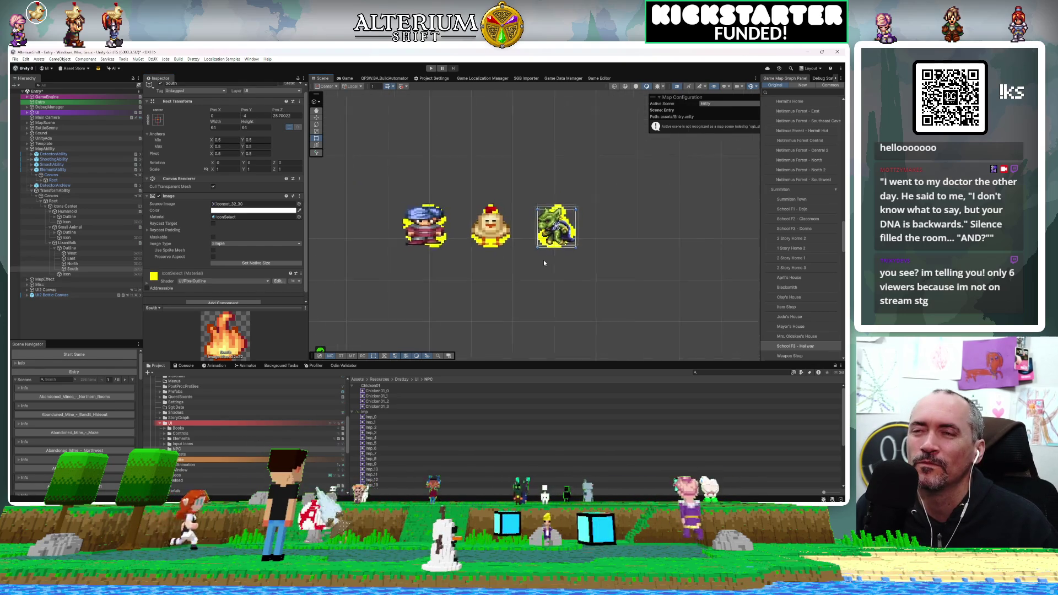
scroll(543, 263, "up", 3)
mouse_move(544, 262)
left_mouse_down()
mouse_move(613, 225)
mouse_move(615, 213)
mouse_move(494, 304)
mouse_move(527, 330)
mouse_move(569, 192)
mouse_move(574, 207)
left_mouse_up()
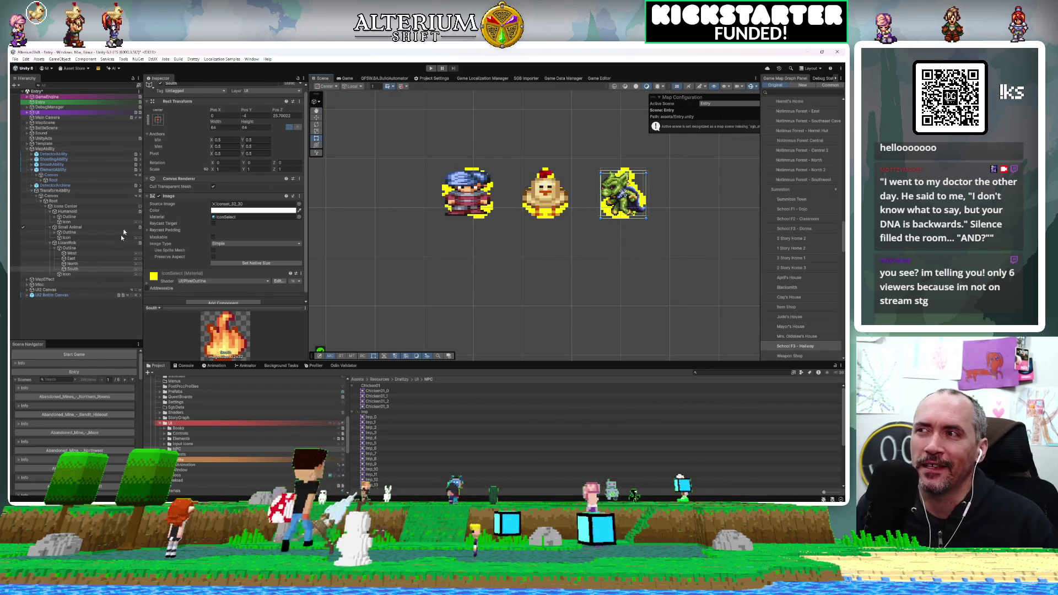
left_click(72, 264)
left_click(76, 253)
left_click(79, 265)
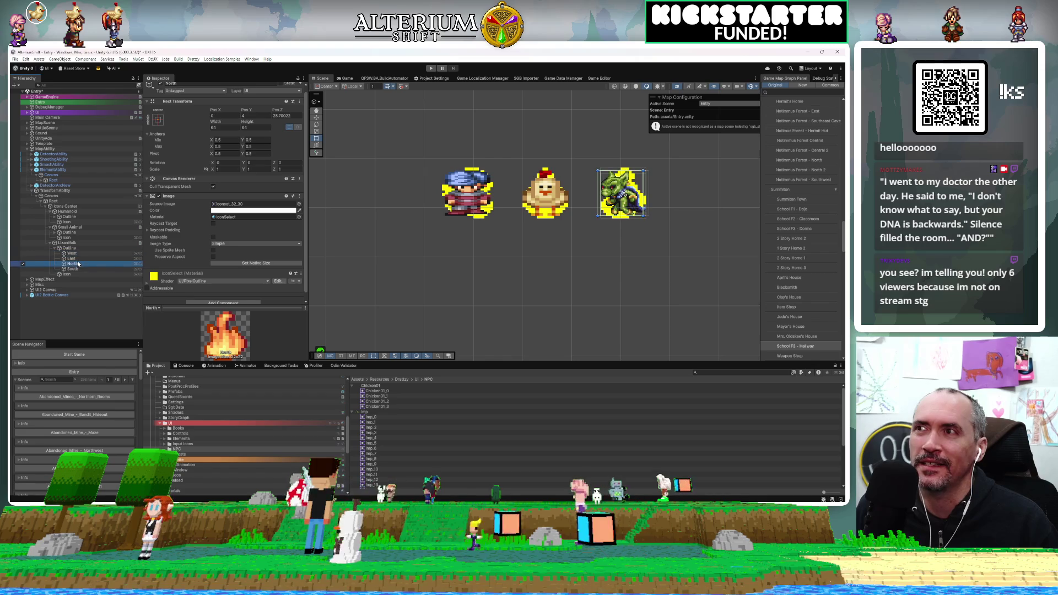
left_click(373, 387)
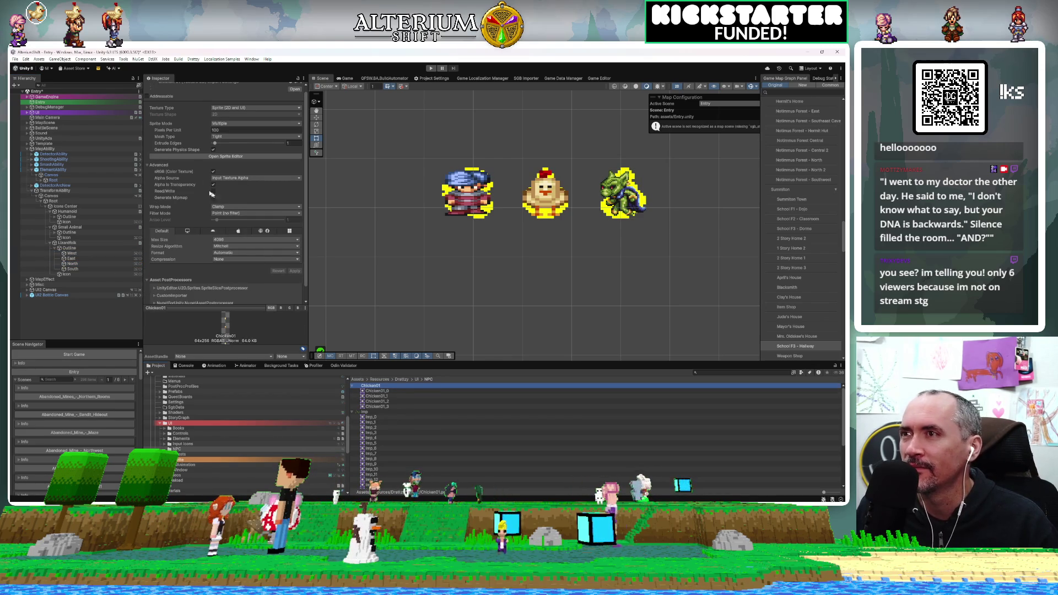
Re-slice Chicken01 with Grid By Cell Size at 64×64 and apply the slices
left_click(191, 157)
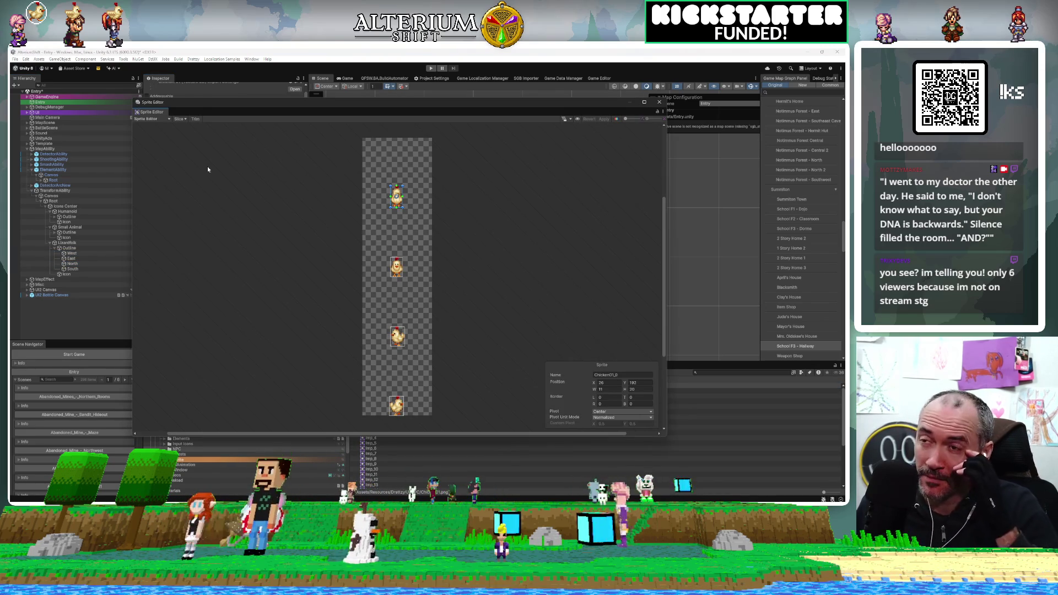
left_click(180, 119)
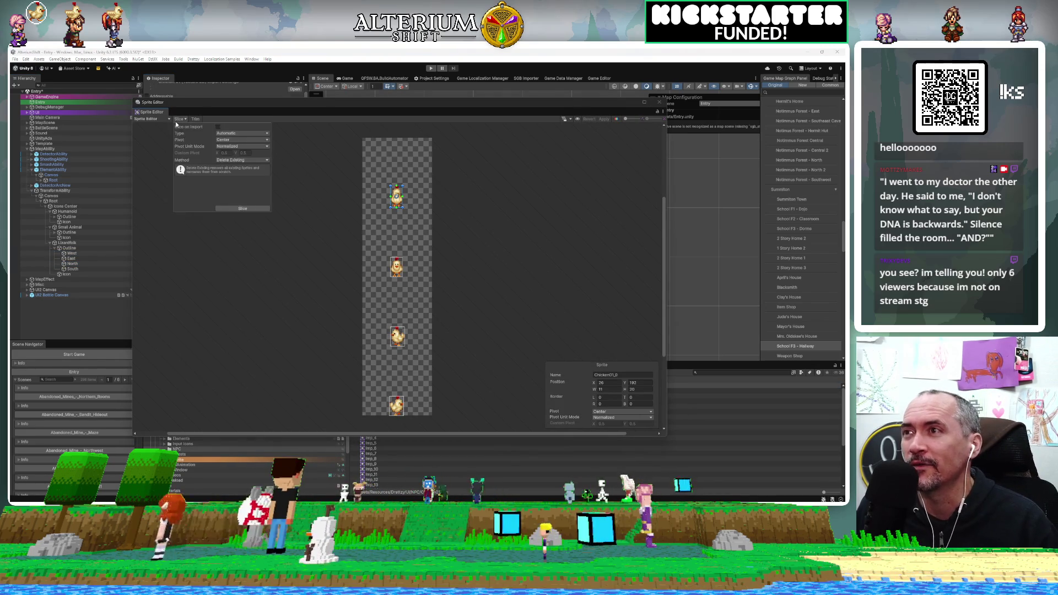
left_click(242, 134)
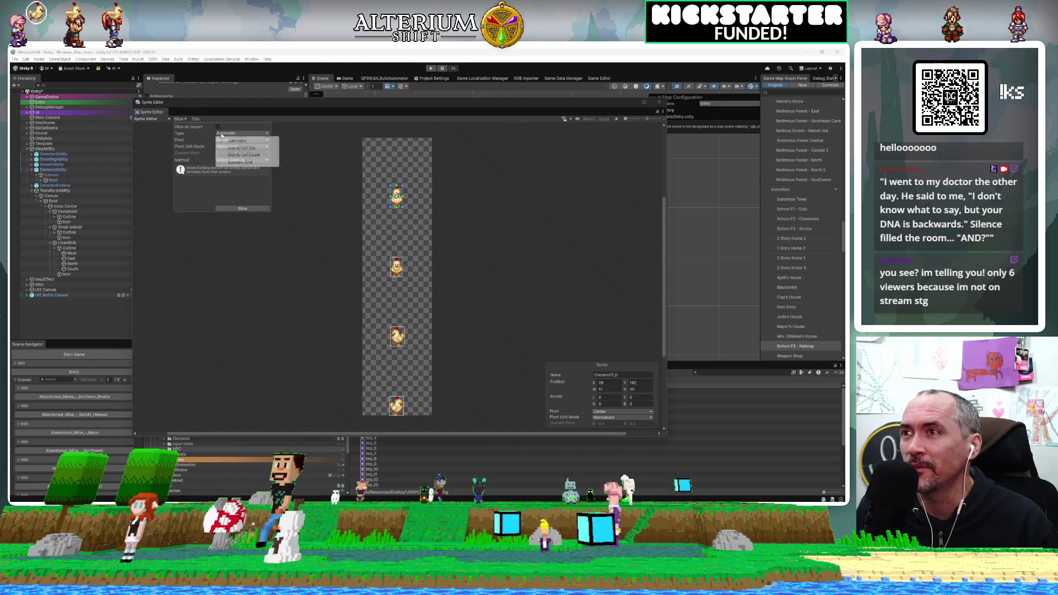
left_click(250, 148)
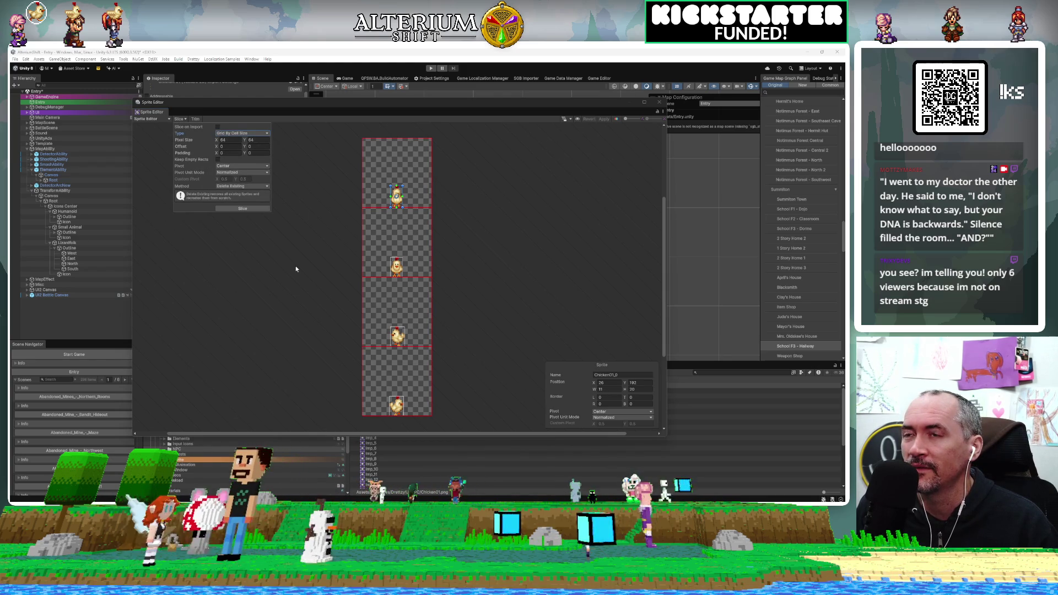
left_click(253, 210)
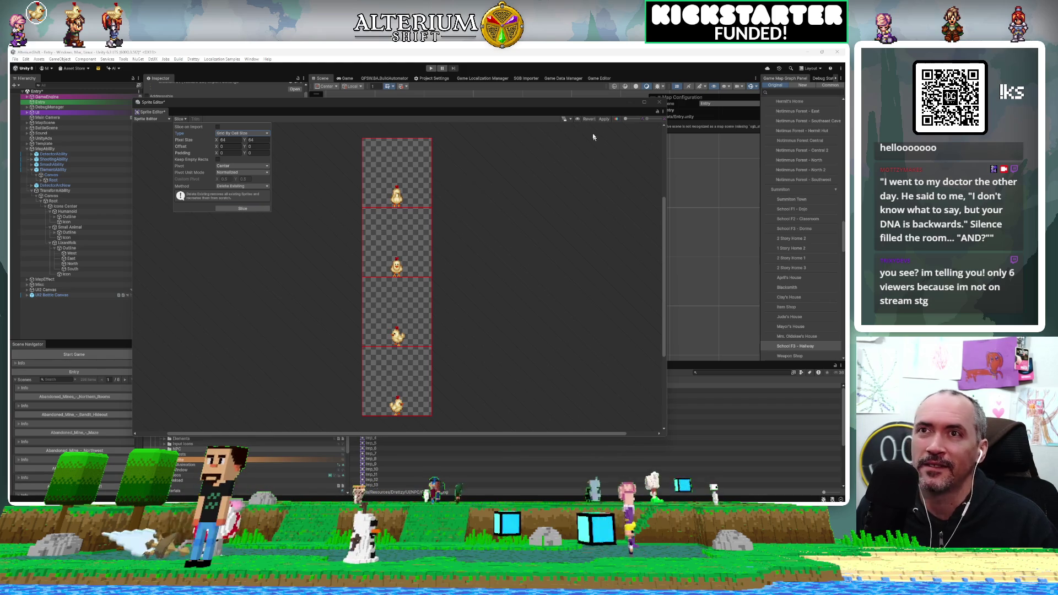
left_click(603, 119)
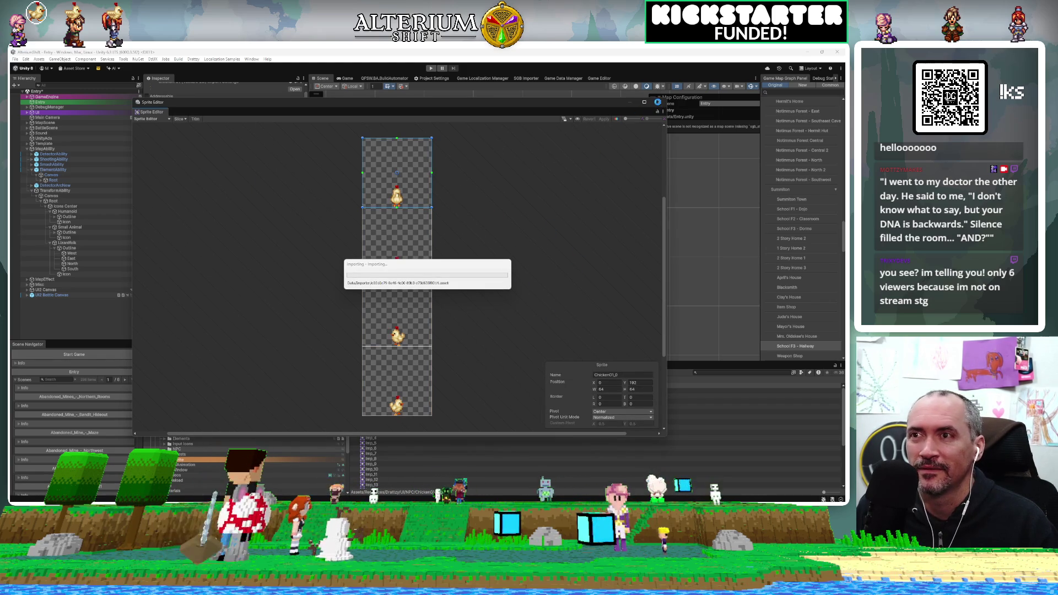
left_click(658, 102)
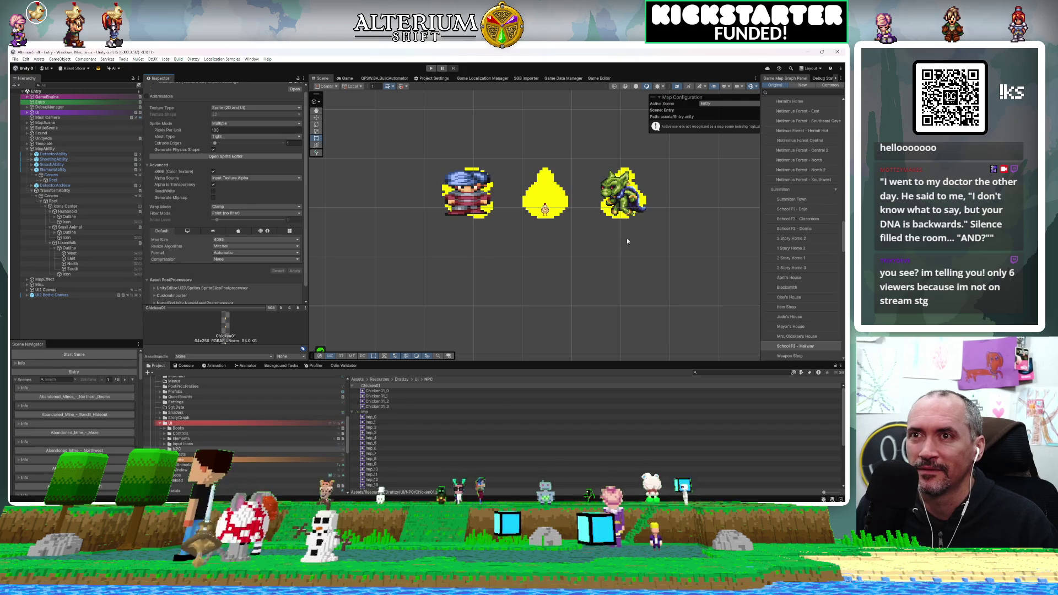
Deactivate the Outline objects under Lizardfolk and Small Animal to hide their yellow outlines
scroll(551, 220, "down", 5)
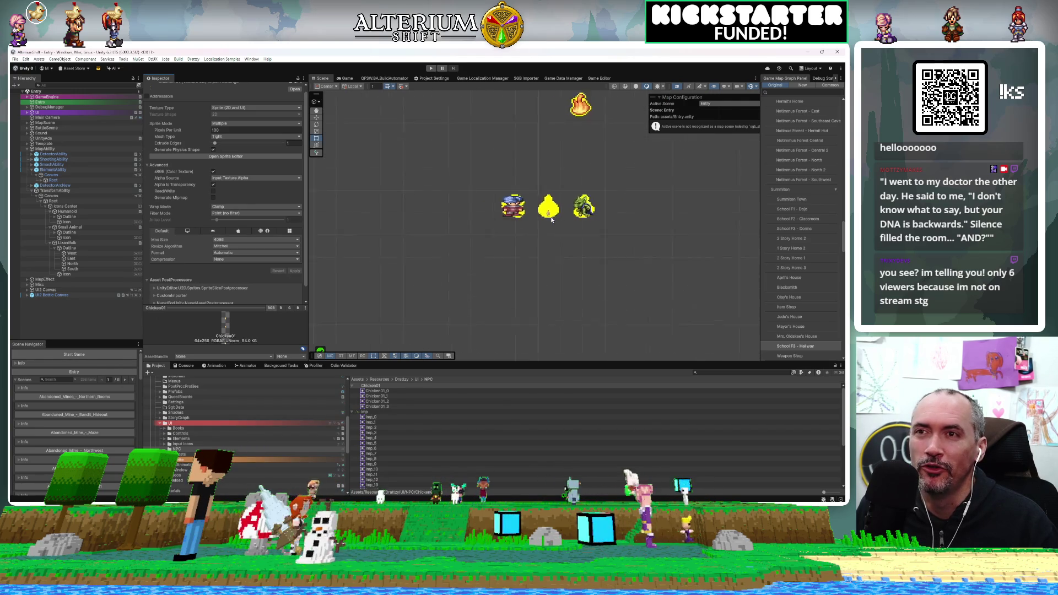
scroll(551, 219, "up", 6)
scroll(551, 219, "up", 8)
right_click(551, 219)
scroll(455, 254, "up", 2)
left_click_drag(457, 212, 530, 241)
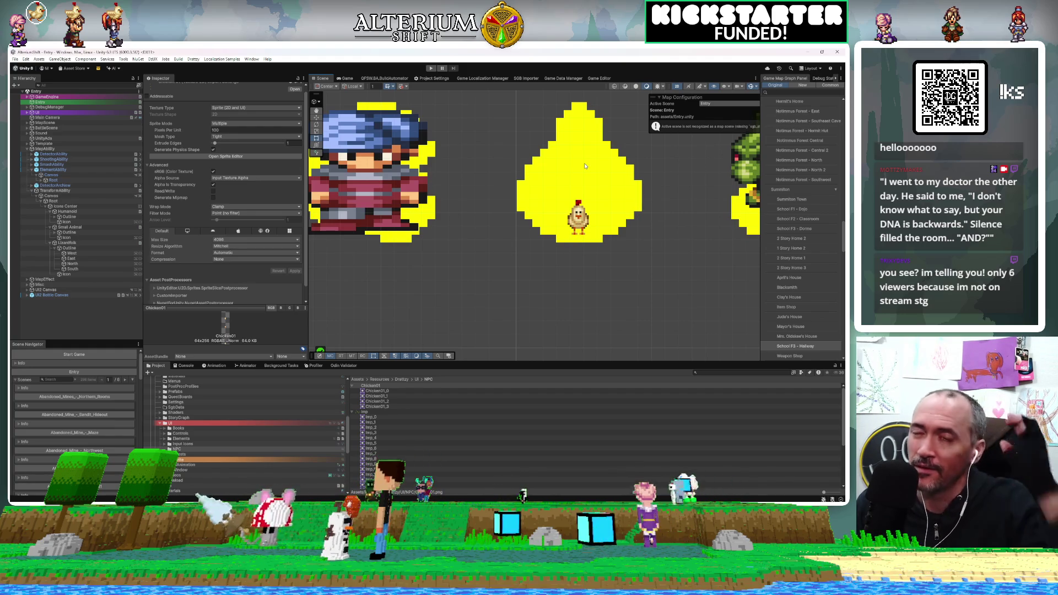
scroll(518, 157, "down", 10)
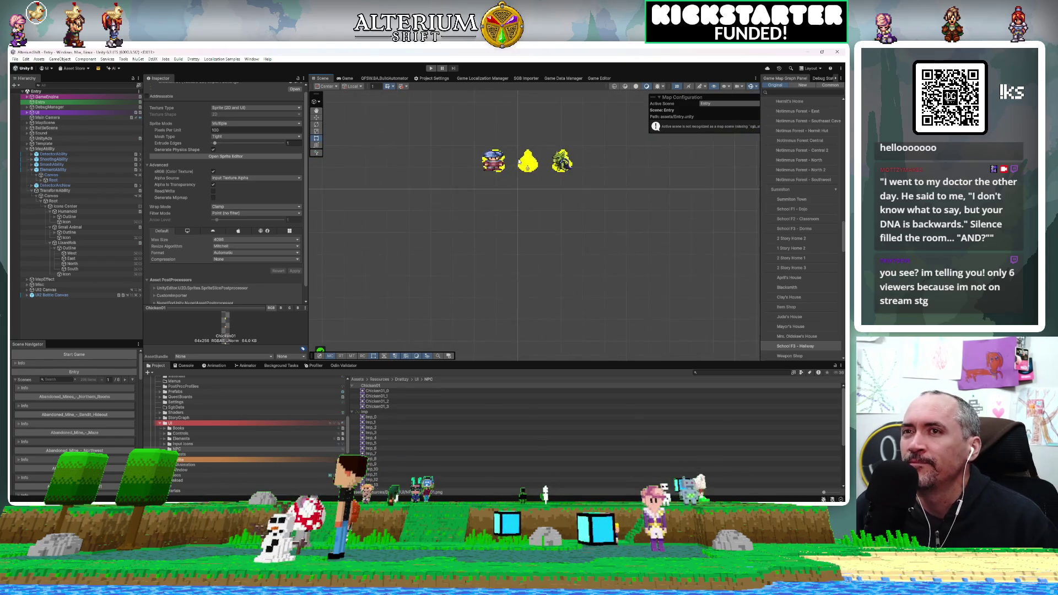
scroll(519, 161, "up", 3)
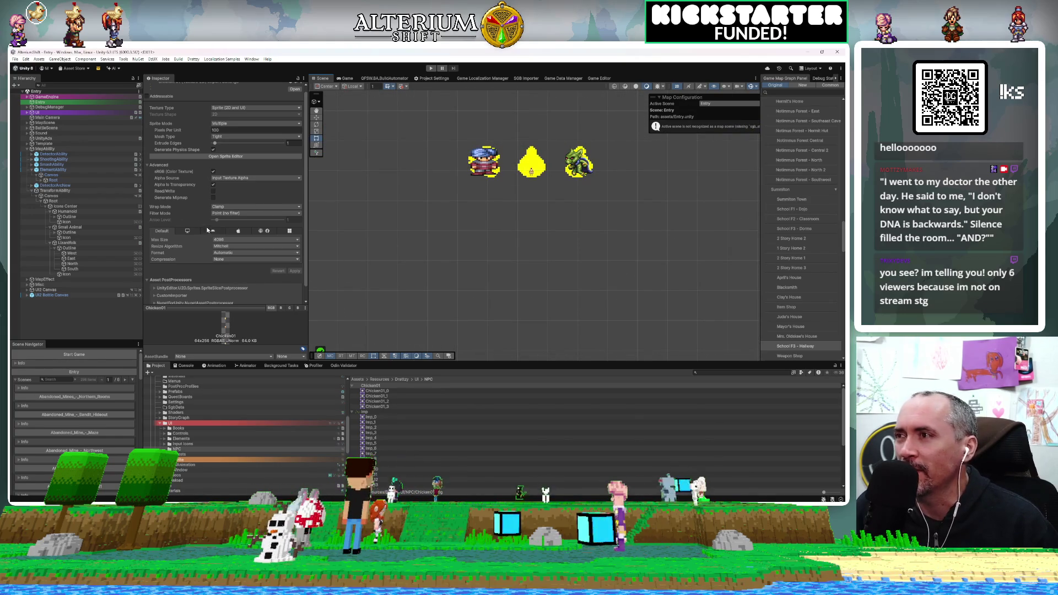
left_click(17, 233)
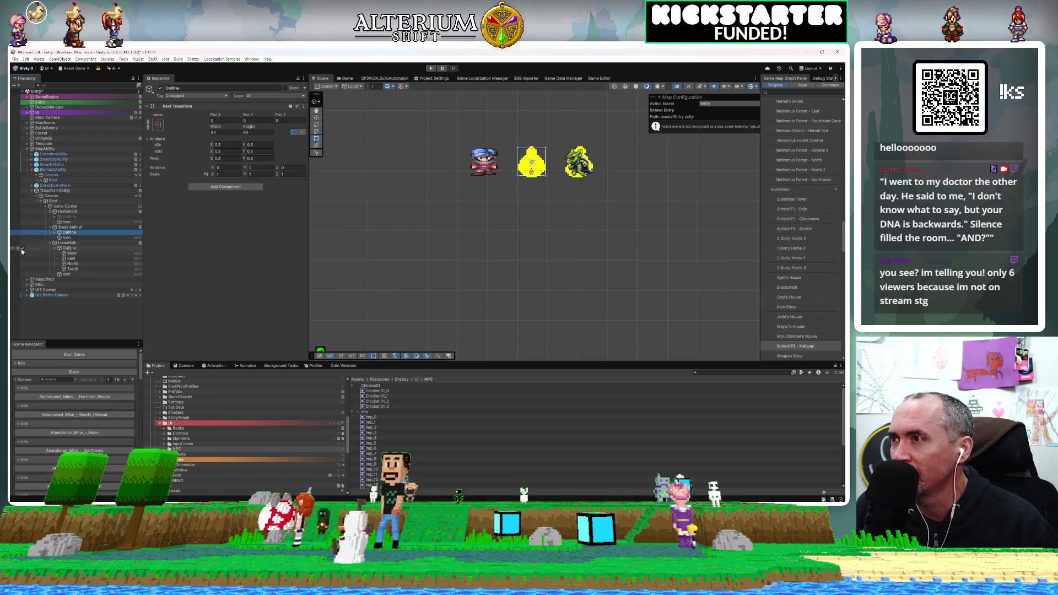
left_click(22, 248)
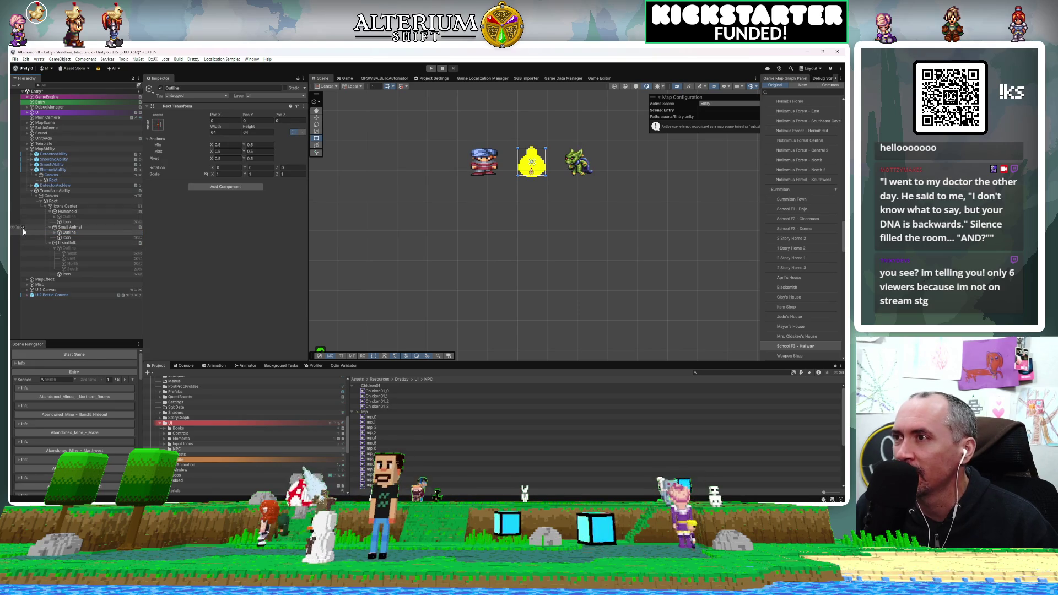
left_click(18, 232)
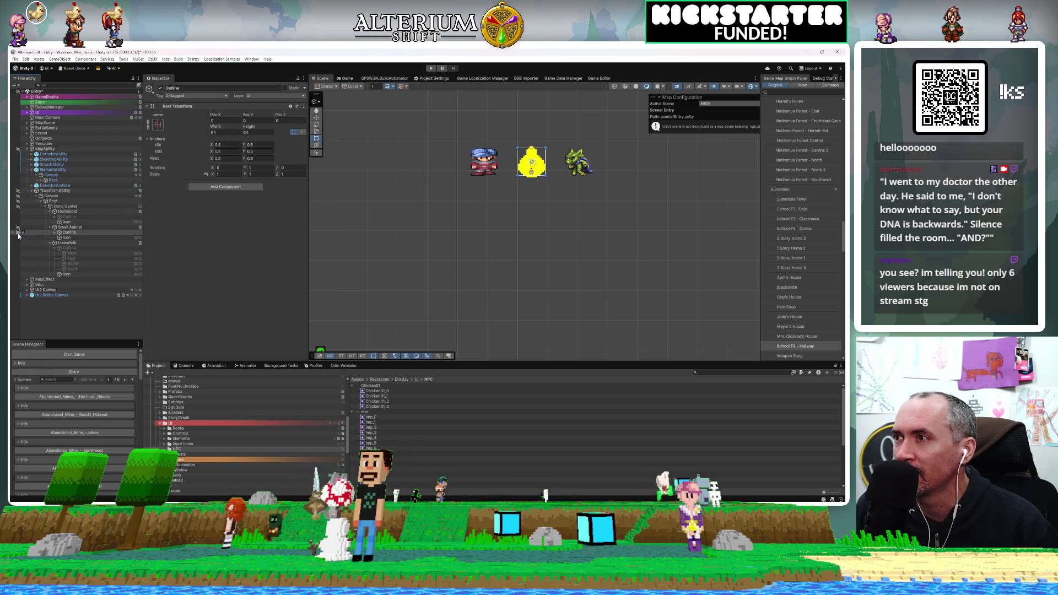
left_click(22, 232)
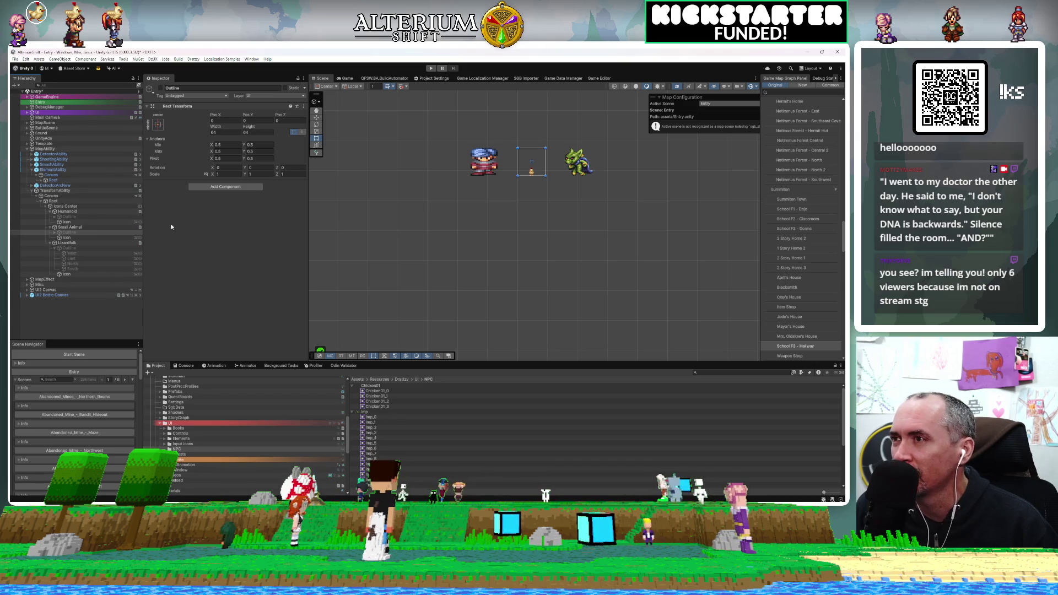
Slice MaleNPC01 into four 64×64 grid cells and apply the new slicing
left_click(352, 412)
left_click(365, 418)
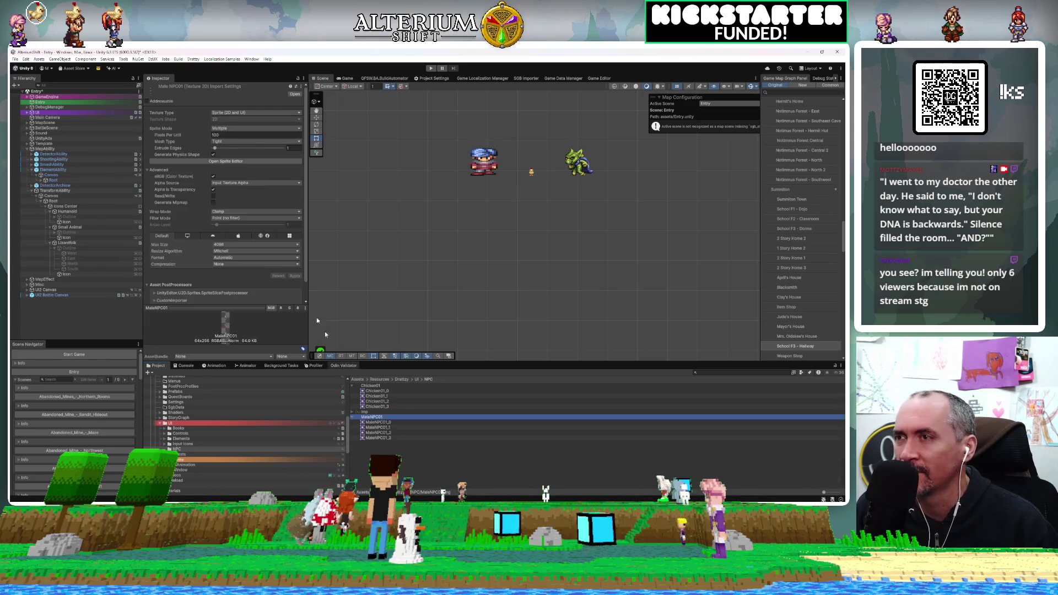
left_click(225, 161)
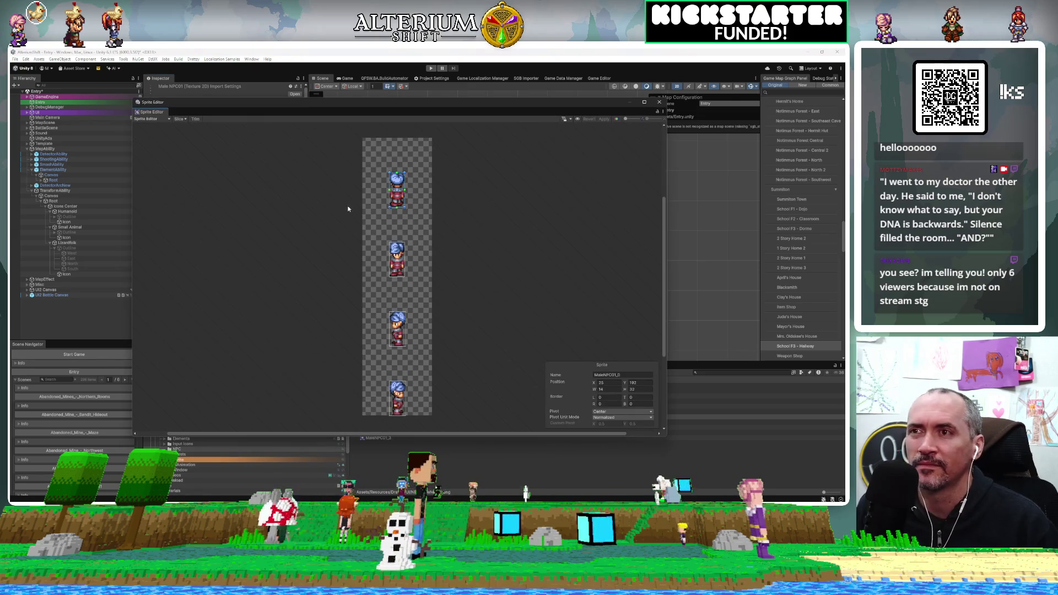
left_click(179, 118)
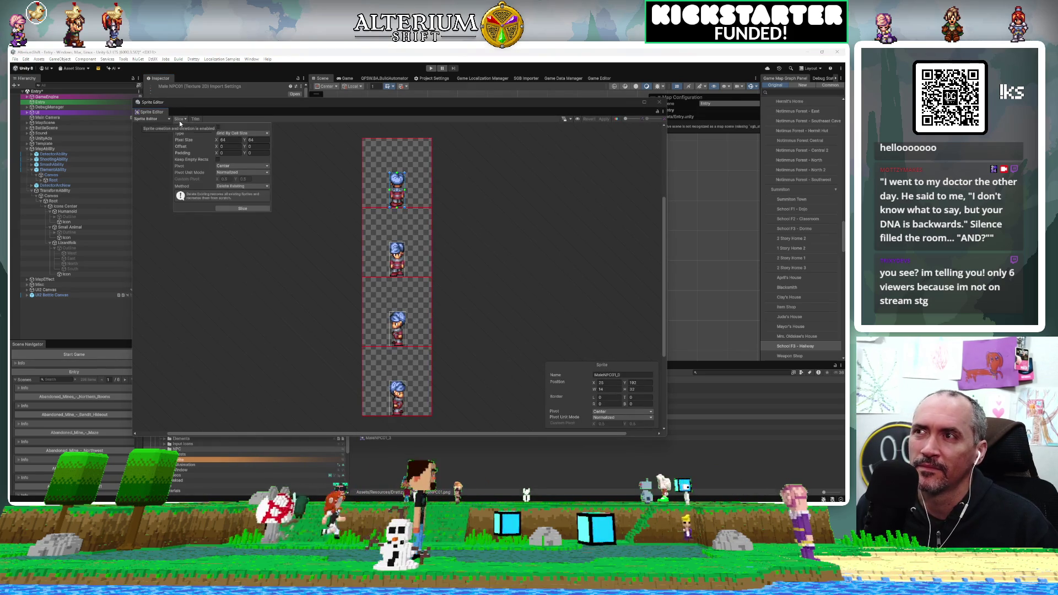
left_click(238, 208)
left_click(604, 118)
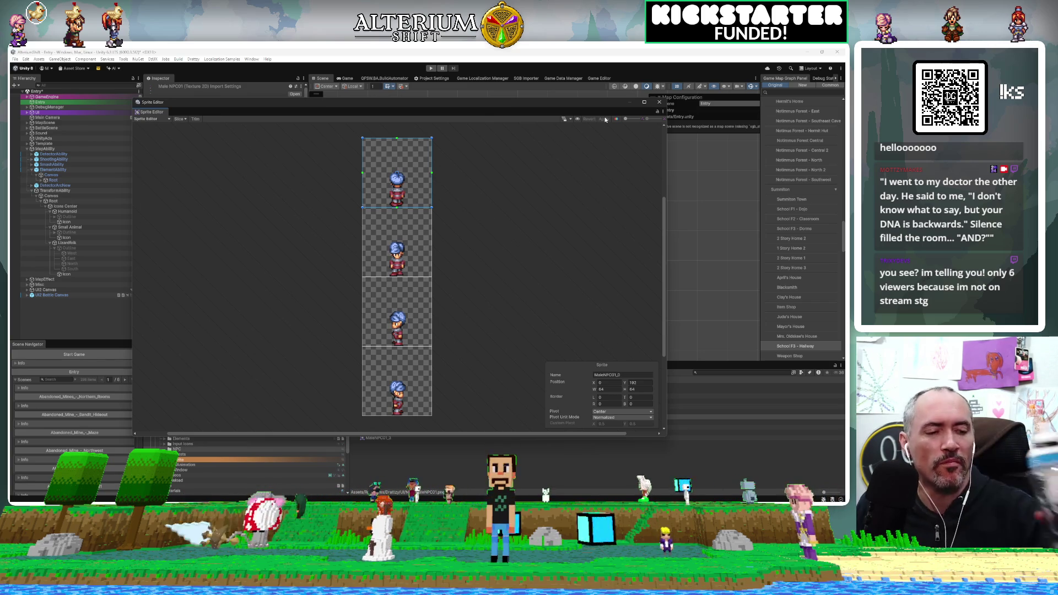
left_click(634, 150)
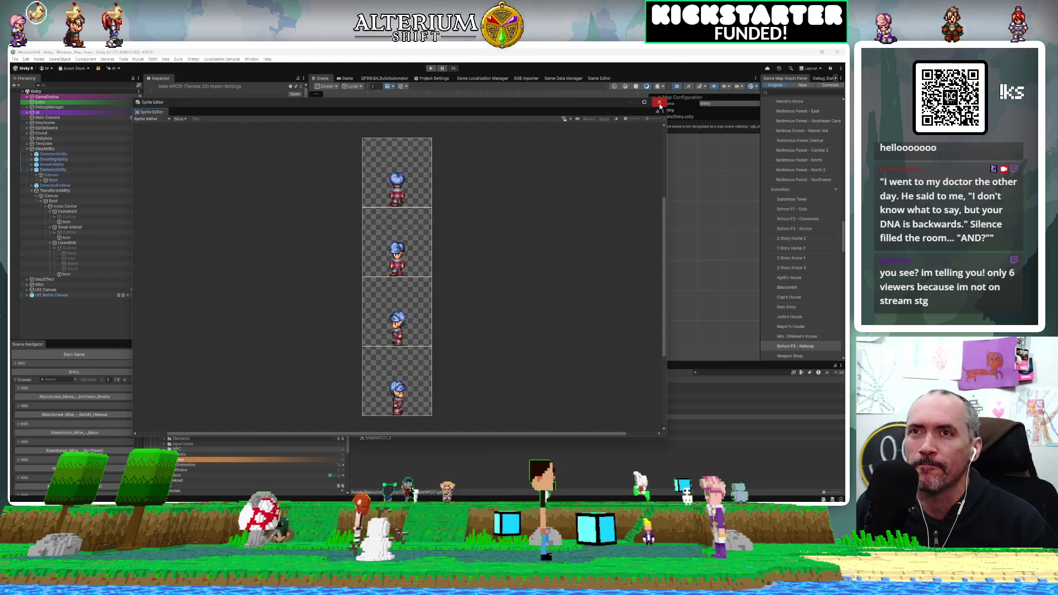
left_click(660, 103)
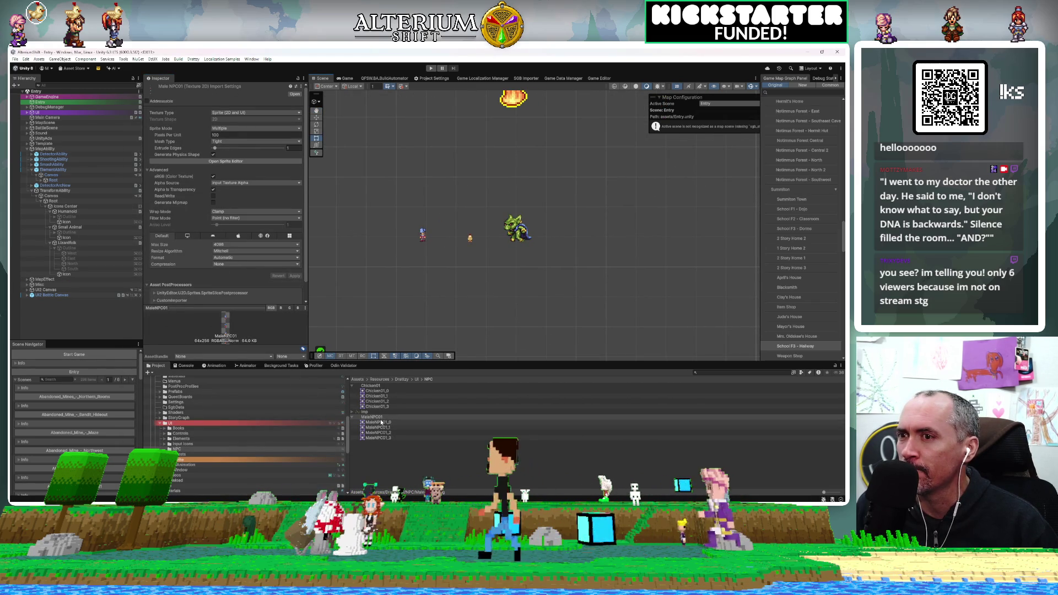
Slice the Imp sheet into 64×64 grid cells in the Sprite Editor, apply, and close it
left_click(363, 413)
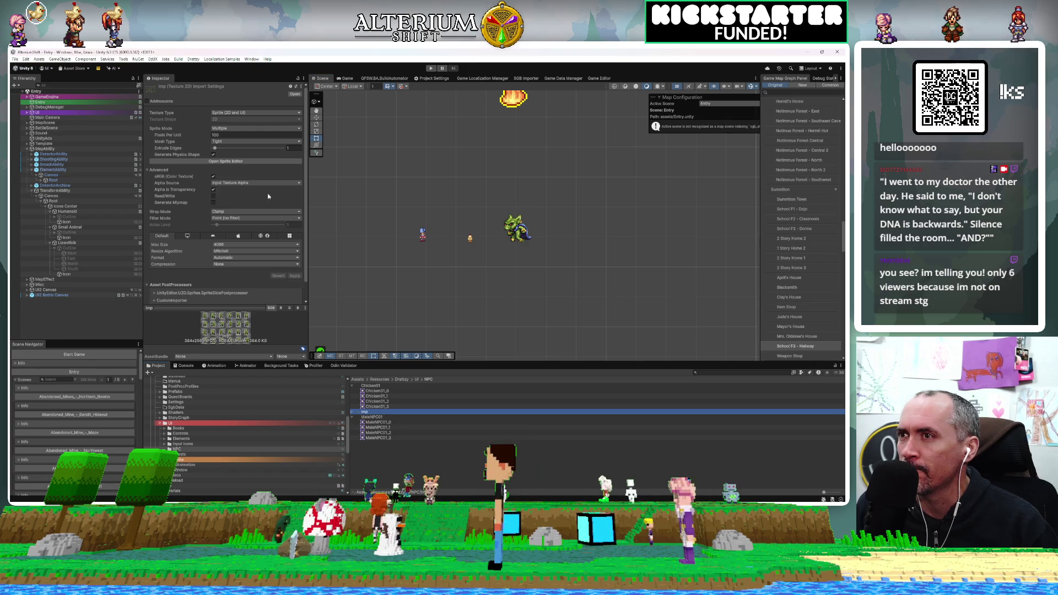
left_click(240, 161)
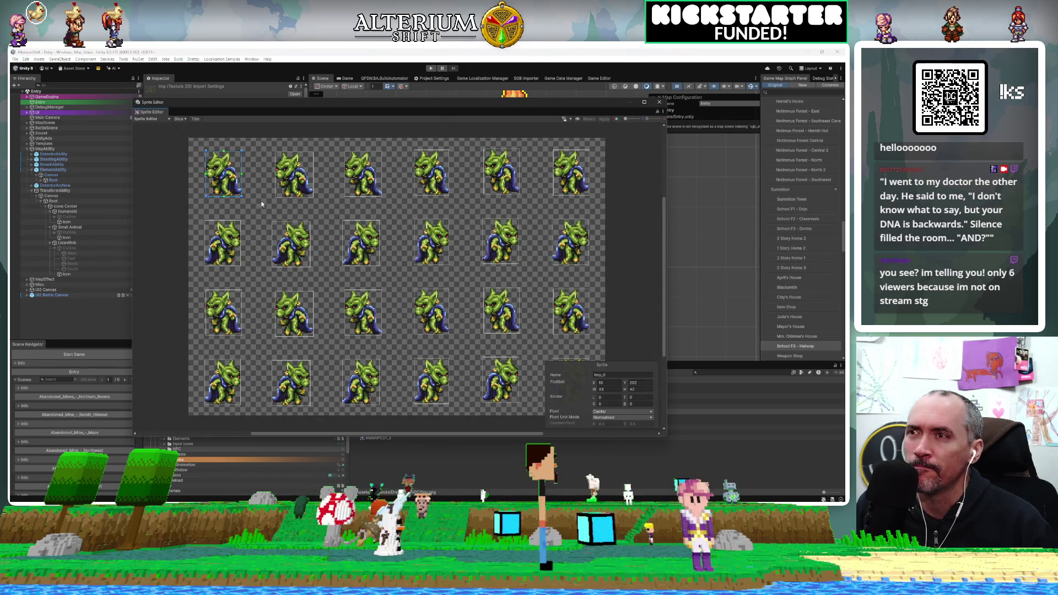
left_click(180, 119)
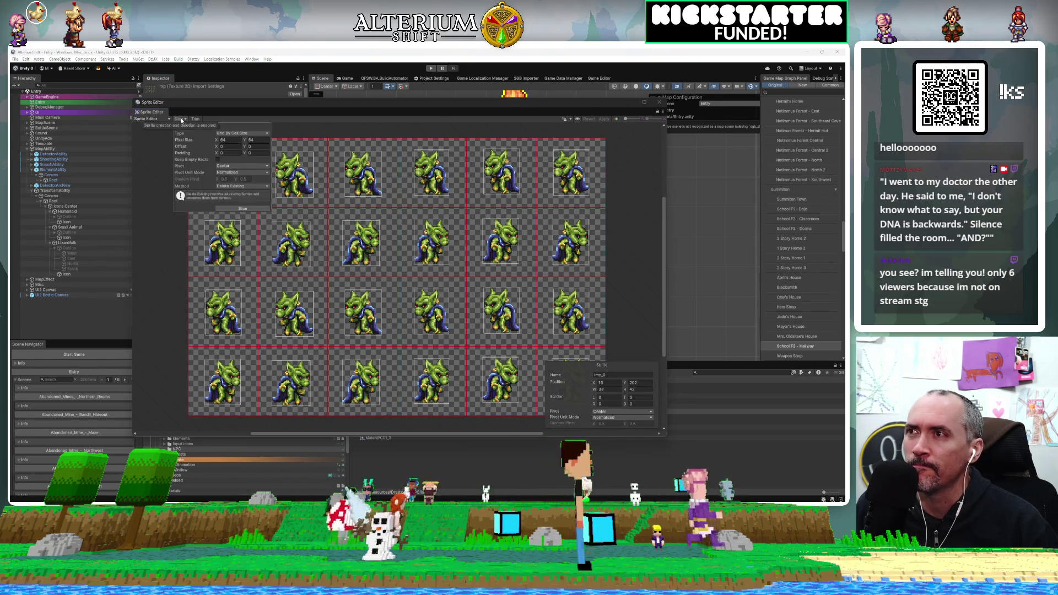
left_click(256, 210)
left_click(606, 119)
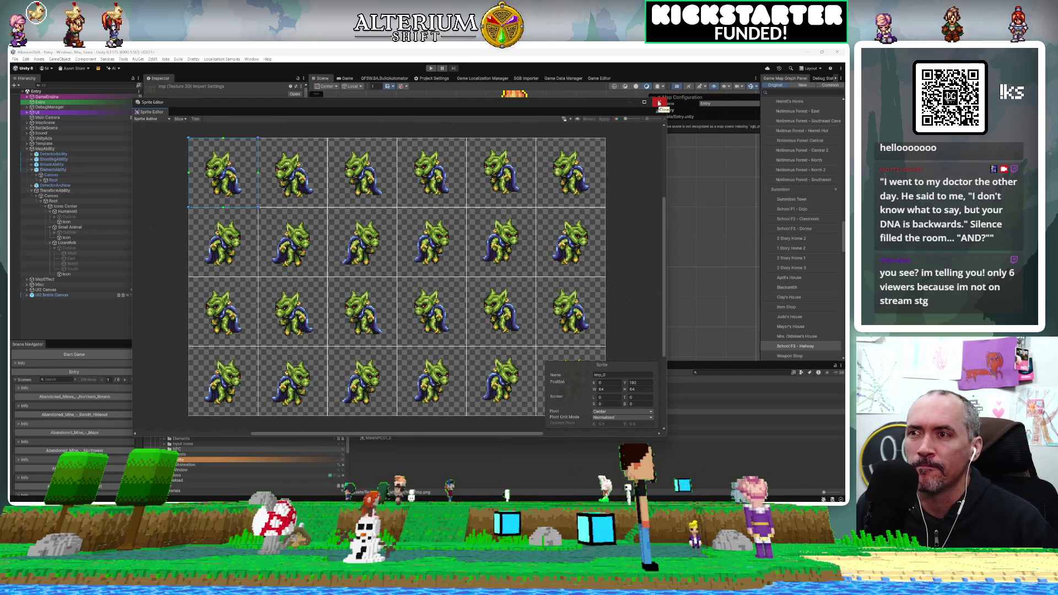
left_click(659, 103)
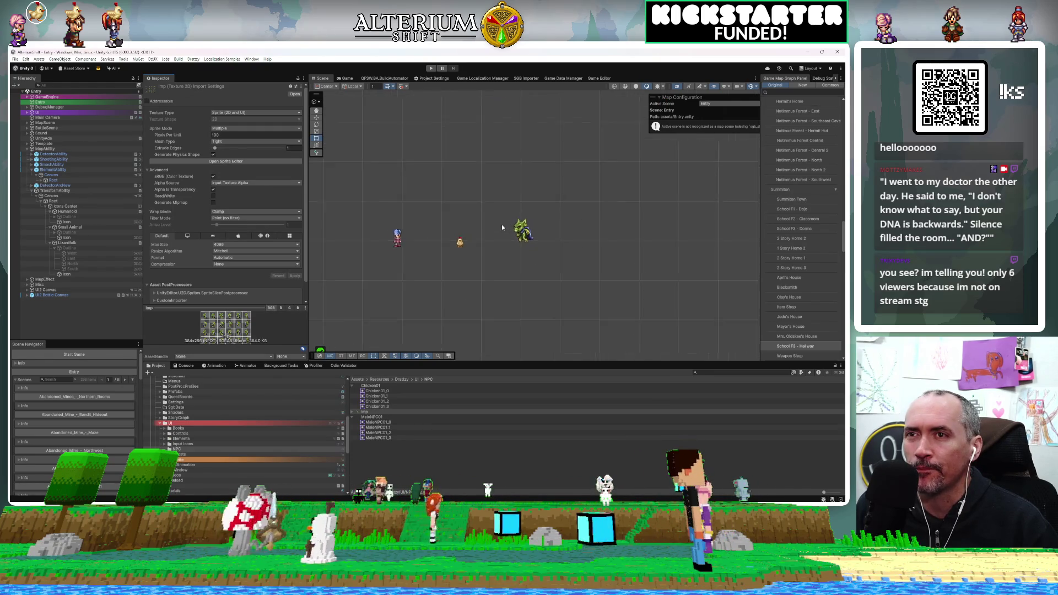
Centre the icon sprites in the Scene view and inspect Lizardfolk's Icon image and layout entry
scroll(502, 231, "up", 4)
mouse_move(484, 245)
left_mouse_down()
mouse_move(583, 207)
mouse_move(570, 278)
left_mouse_up()
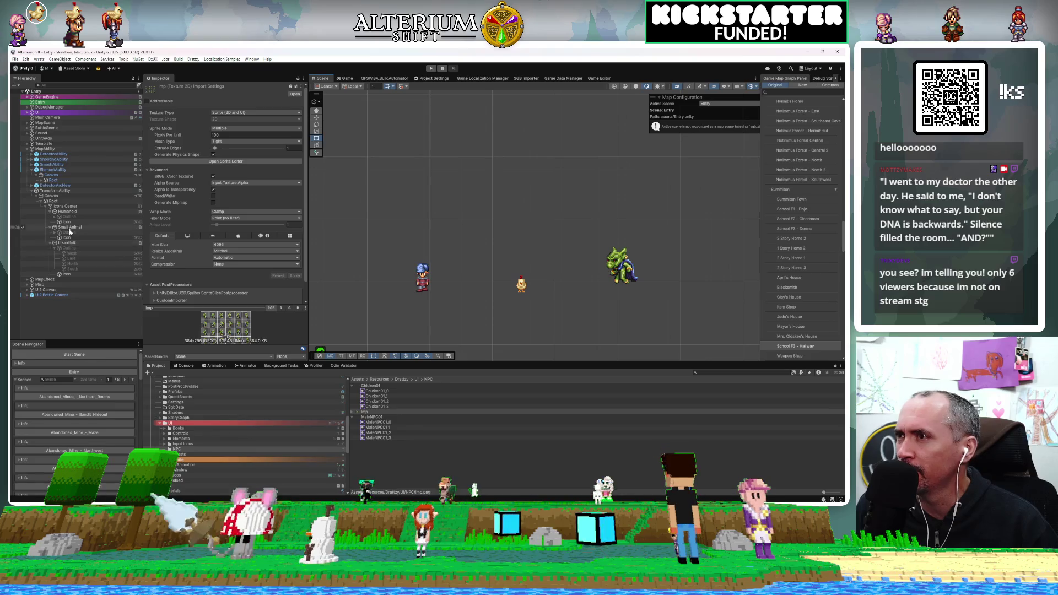
left_click(72, 275)
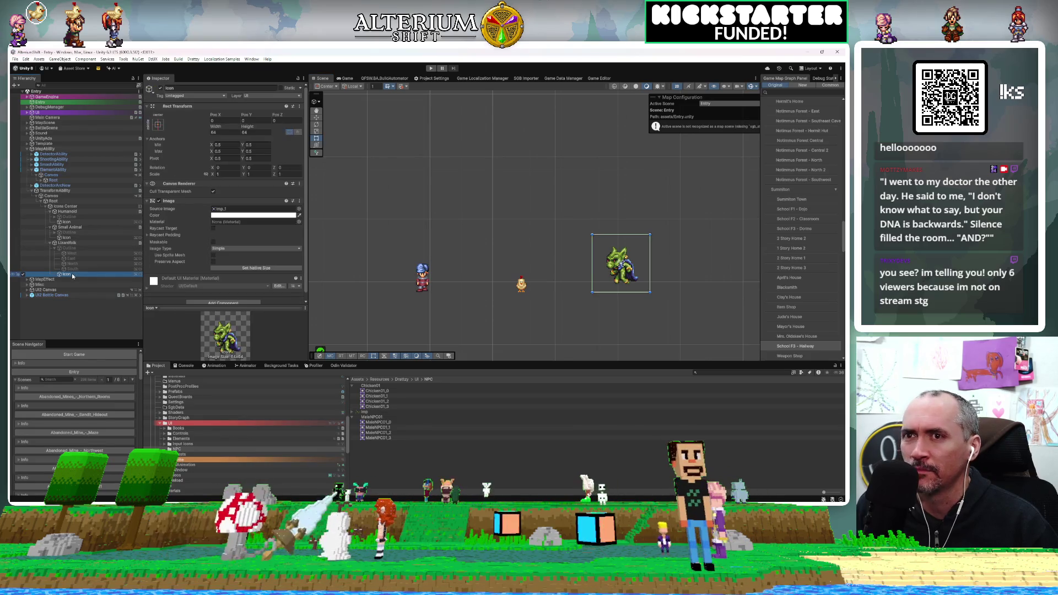
left_click(66, 243)
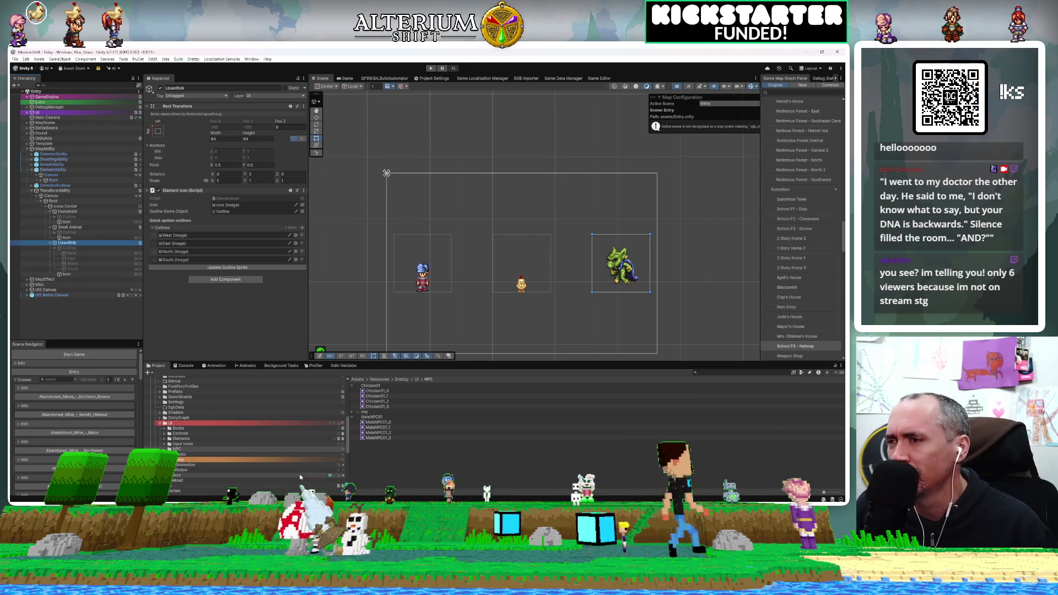
Open the character 2D folder and select NPC_Elf_Caster01 to show its import settings
scroll(301, 477, "down", 5)
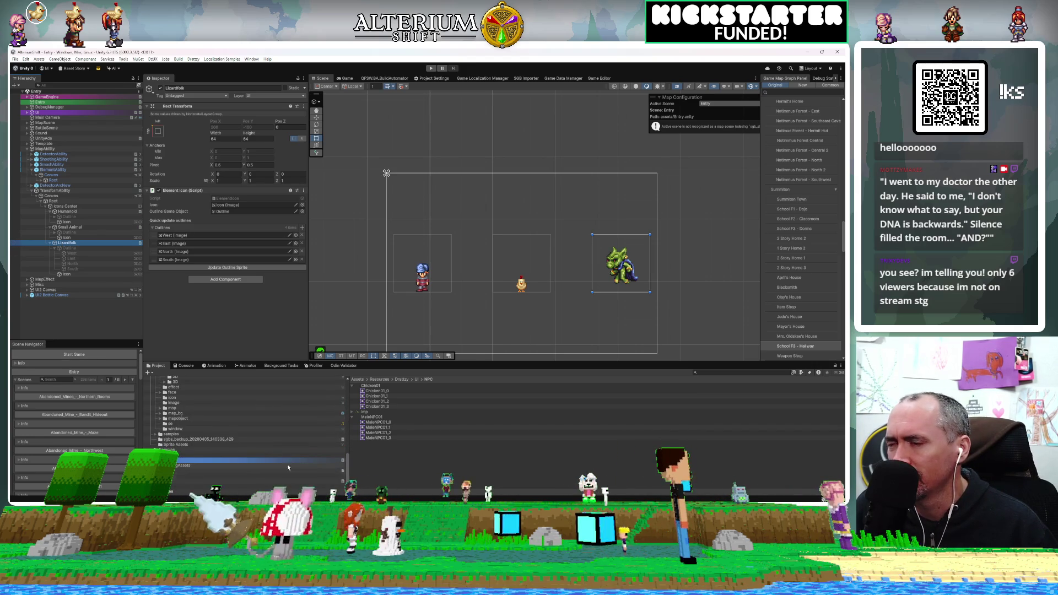
scroll(156, 439, "up", 3)
left_click(160, 436)
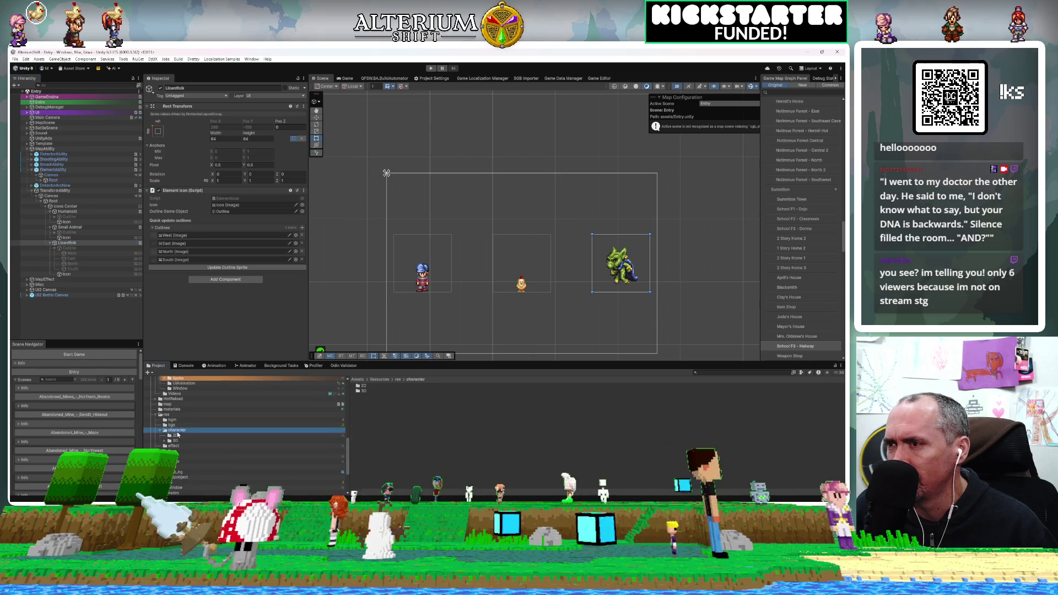
scroll(516, 440, "down", 2)
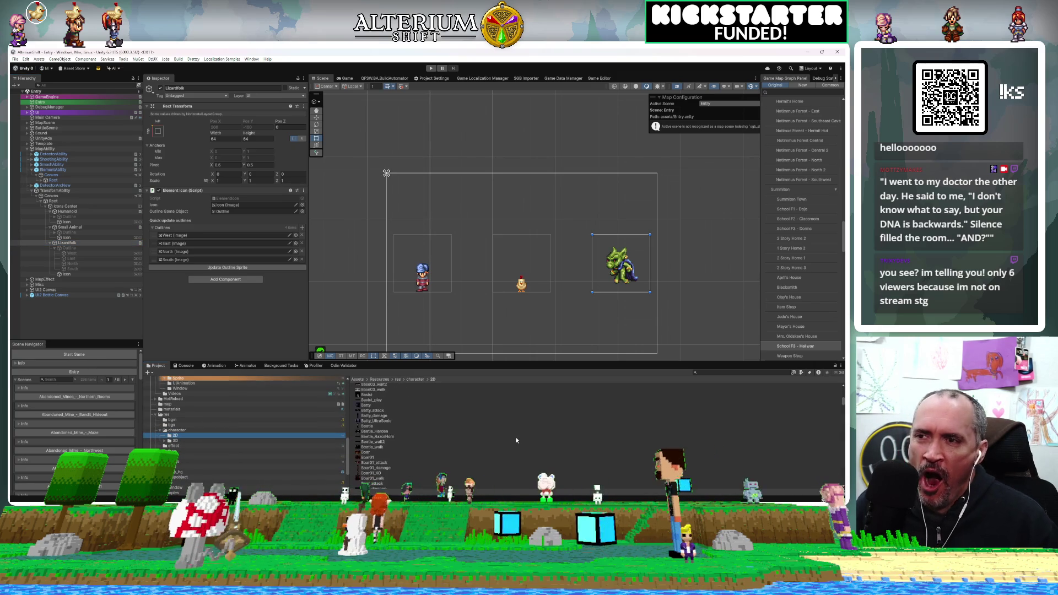
scroll(518, 397, "down", 10)
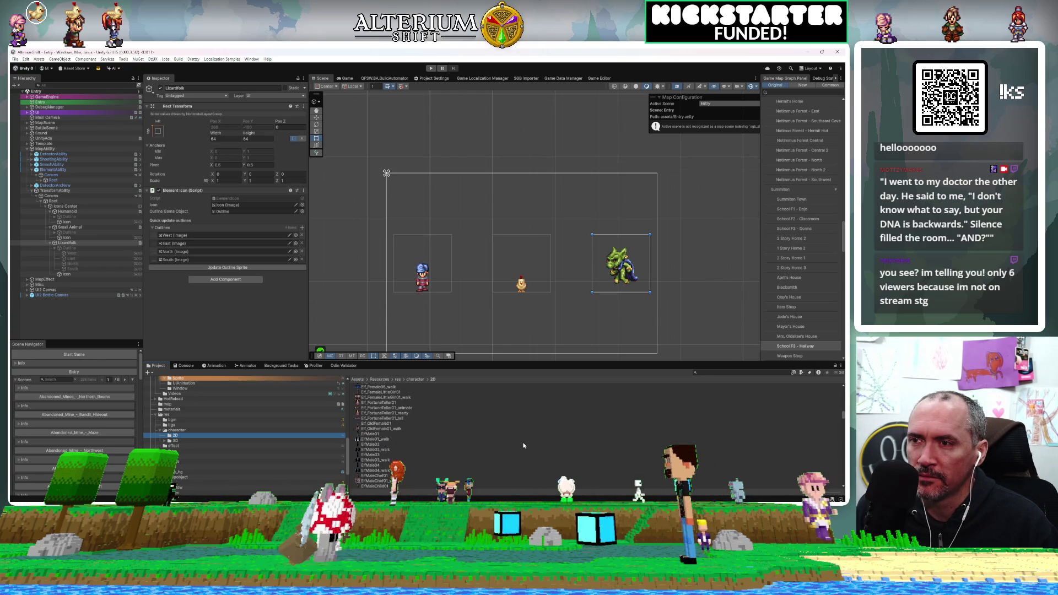
scroll(524, 446, "down", 10)
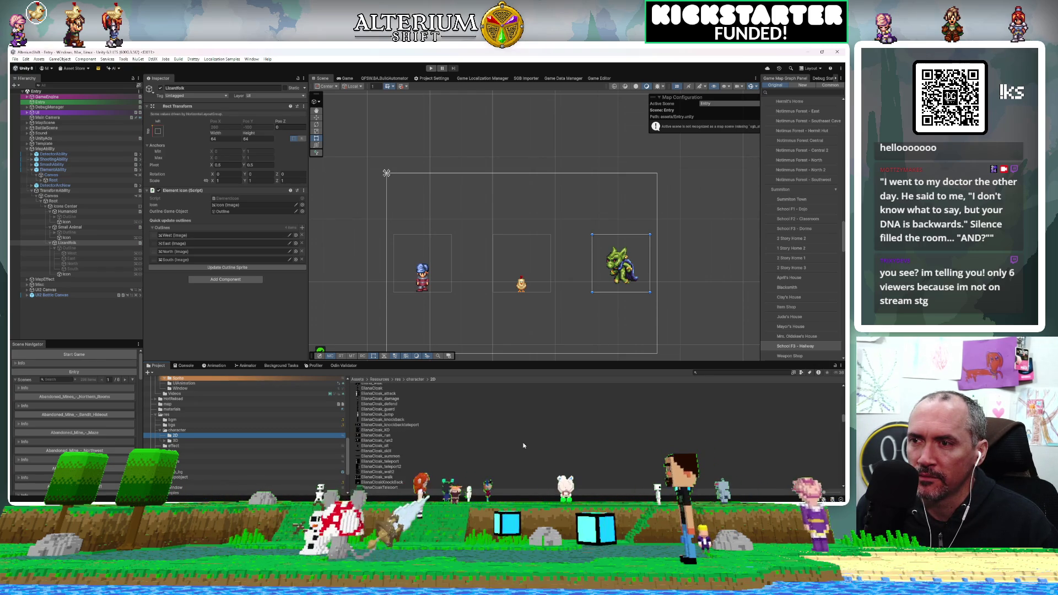
scroll(524, 445, "down", 4)
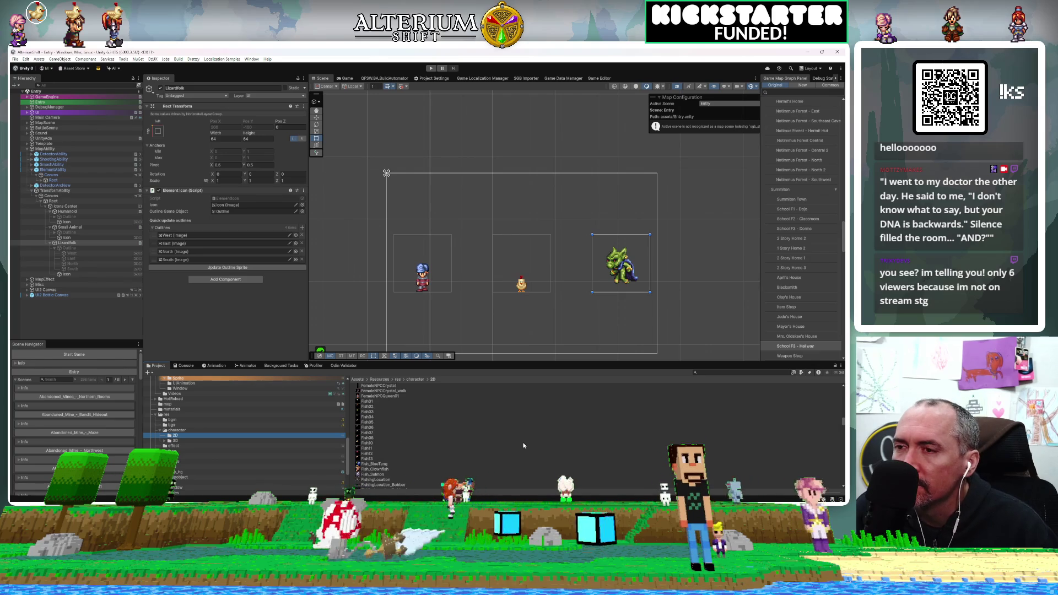
scroll(524, 445, "down", 8)
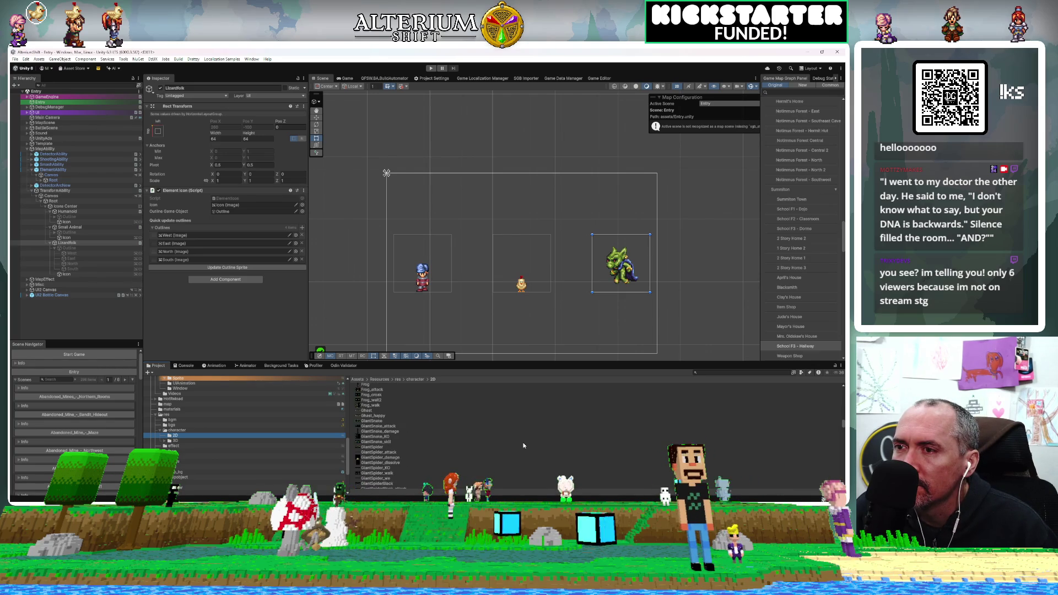
scroll(524, 445, "down", 7)
scroll(523, 445, "down", 7)
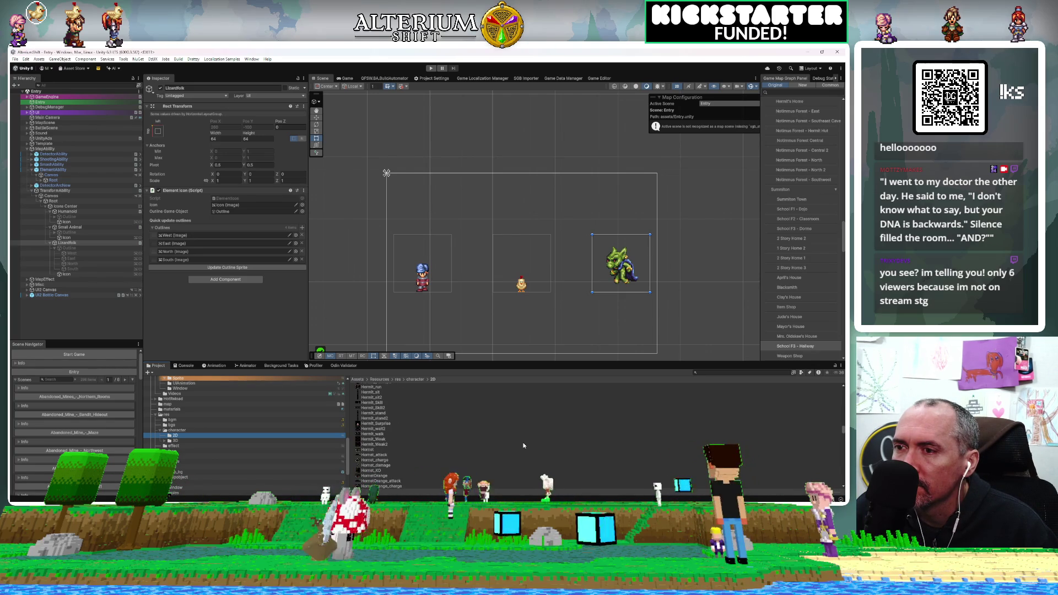
scroll(523, 445, "down", 7)
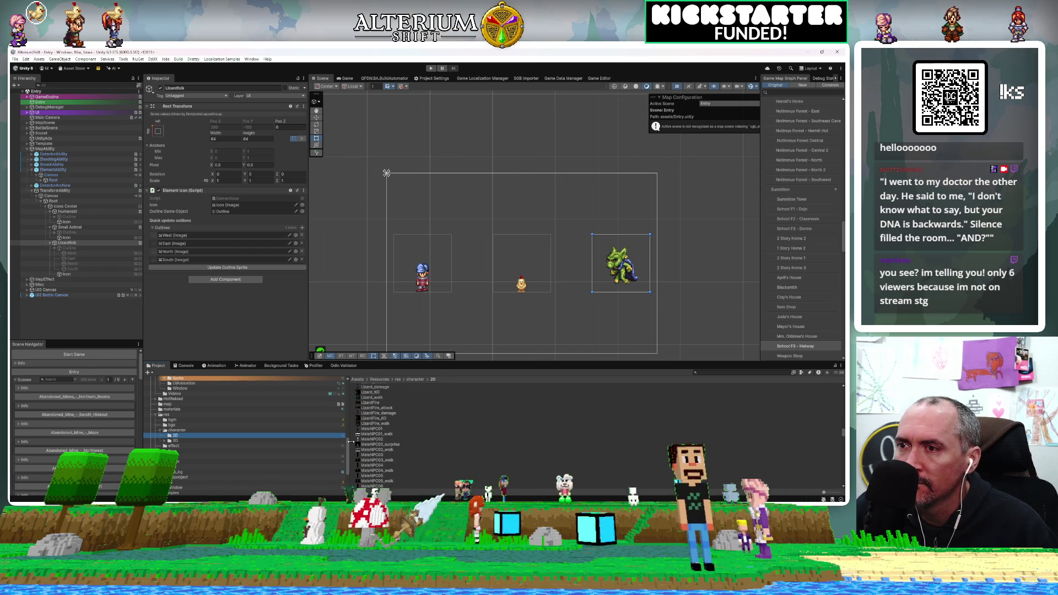
scroll(418, 440, "down", 5)
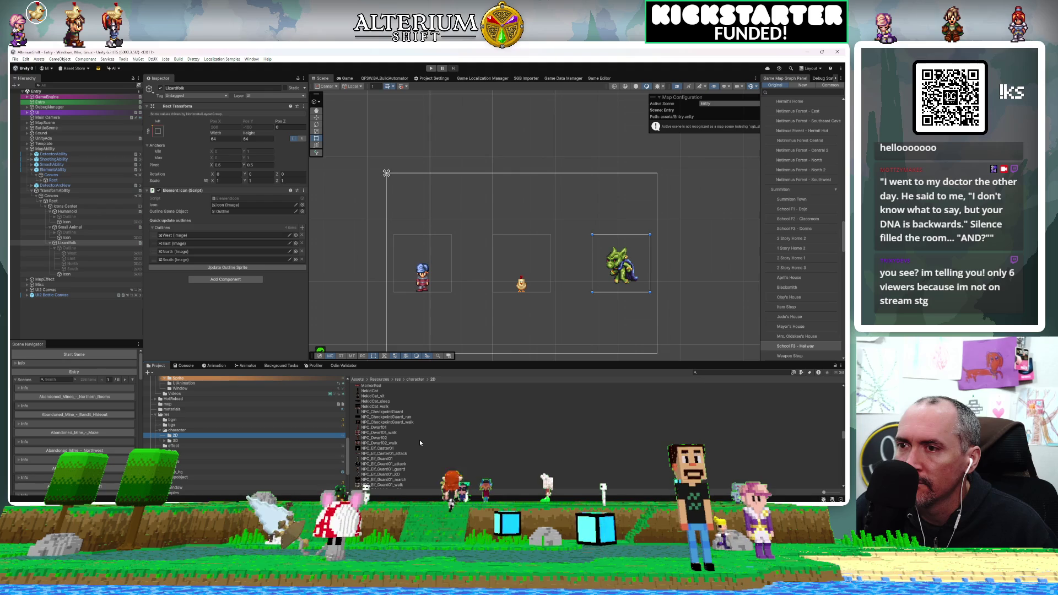
left_click(381, 447)
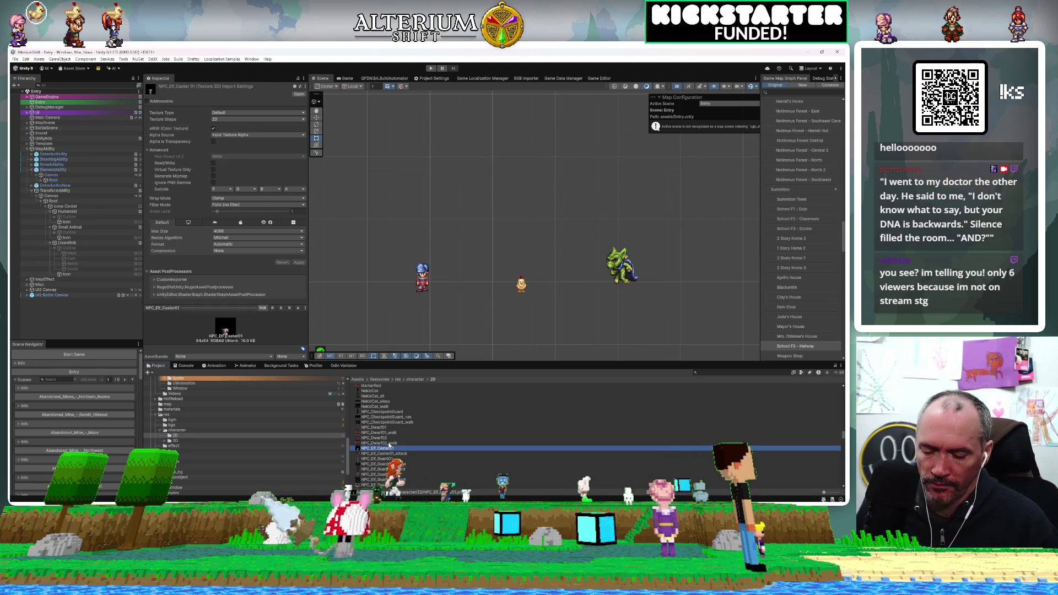
Move NPC_Elf_Caster01 into the UI NPC folder
scroll(288, 408, "up", 10)
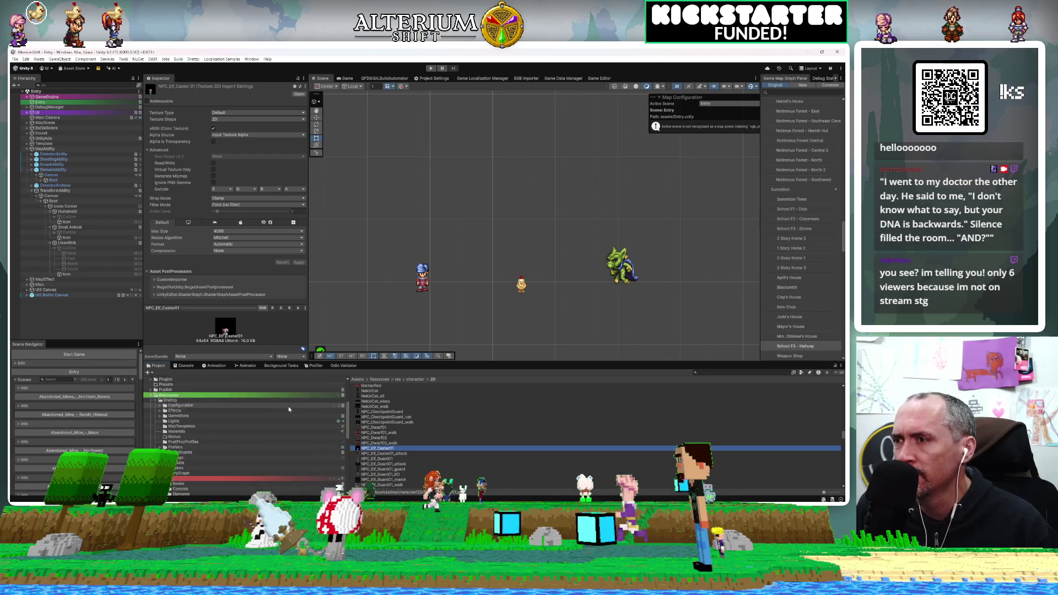
scroll(289, 408, "down", 5)
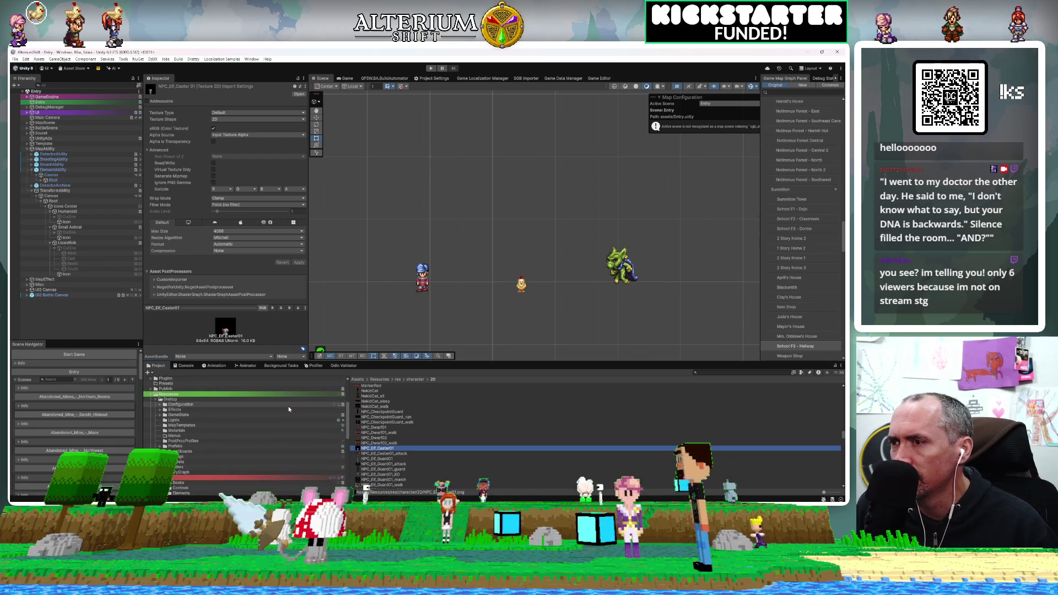
scroll(289, 409, "down", 5)
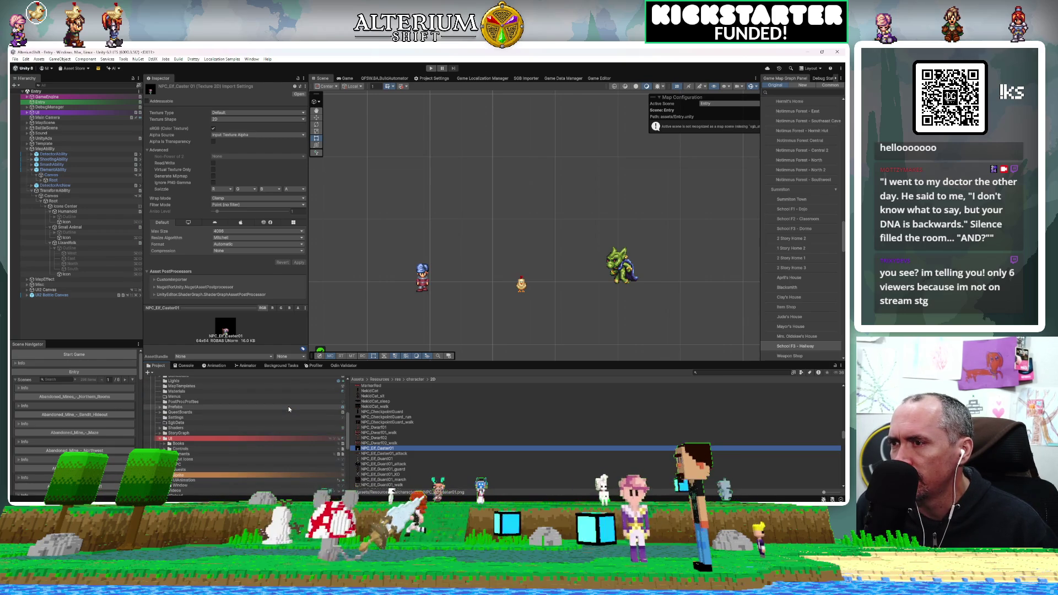
left_click(187, 464)
left_click(441, 464)
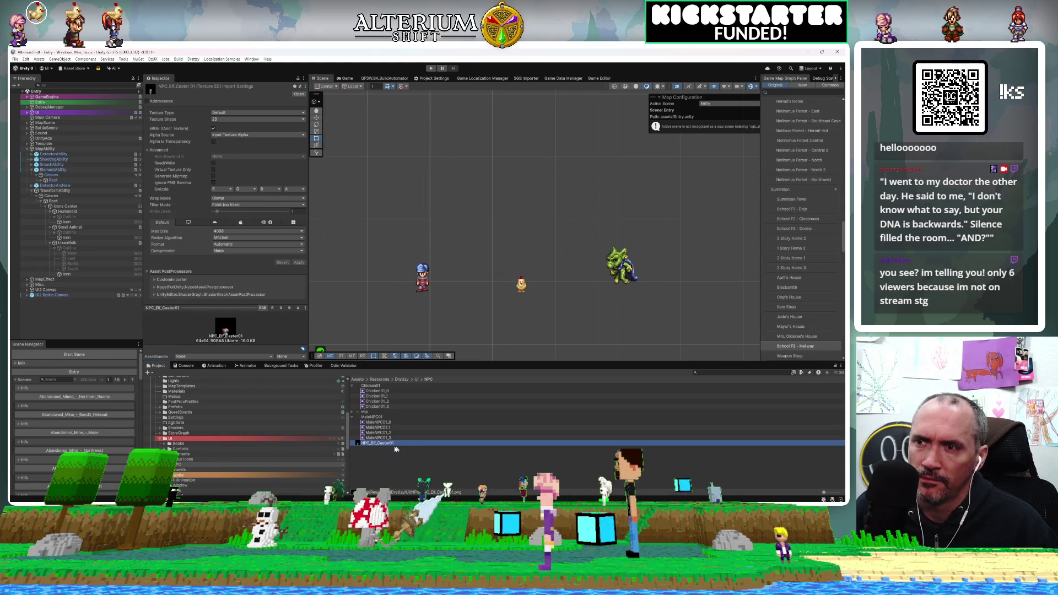
Set the caster texture's Texture Type to Sprite (2D and UI) and open the Sprite Editor
key("F2")
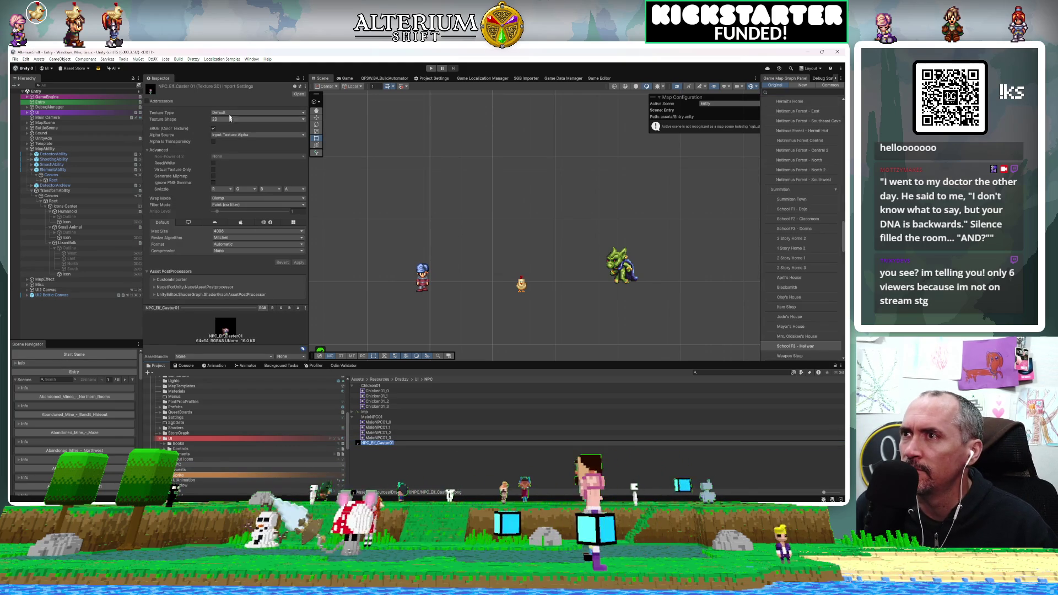
left_click(232, 113)
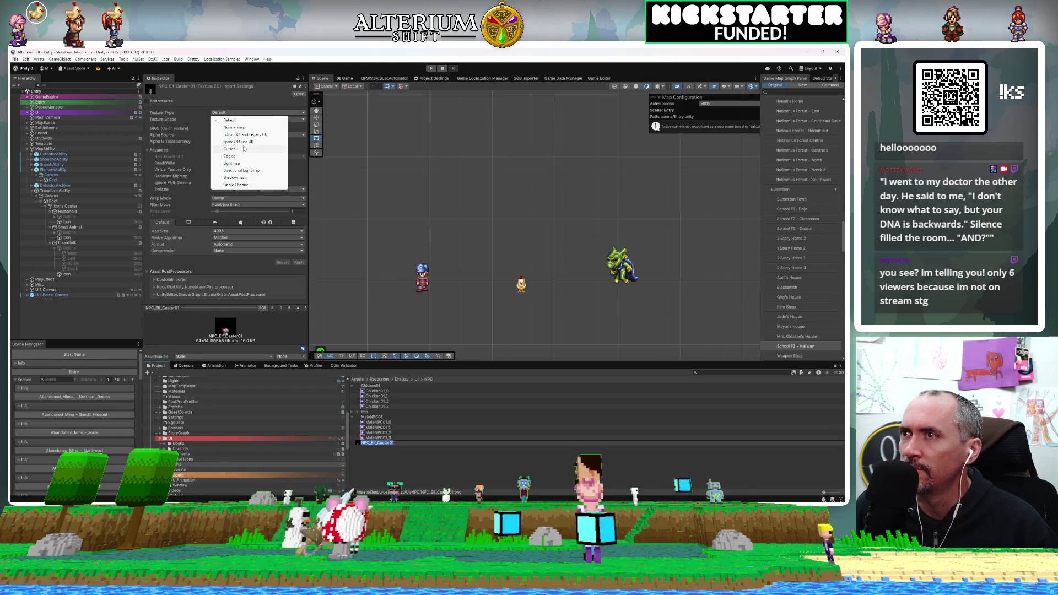
left_click(244, 143)
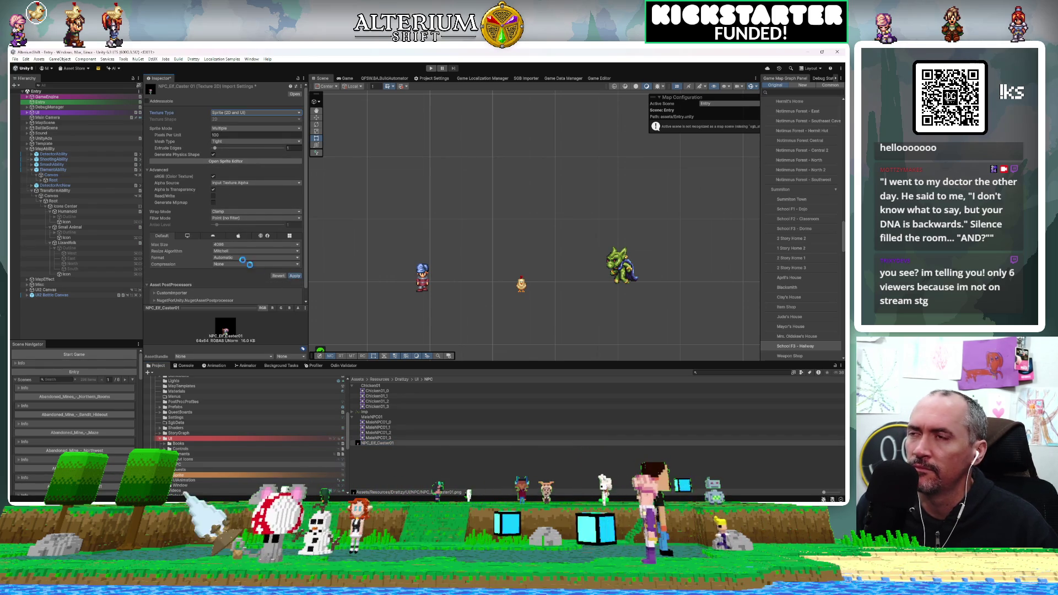
left_click(227, 162)
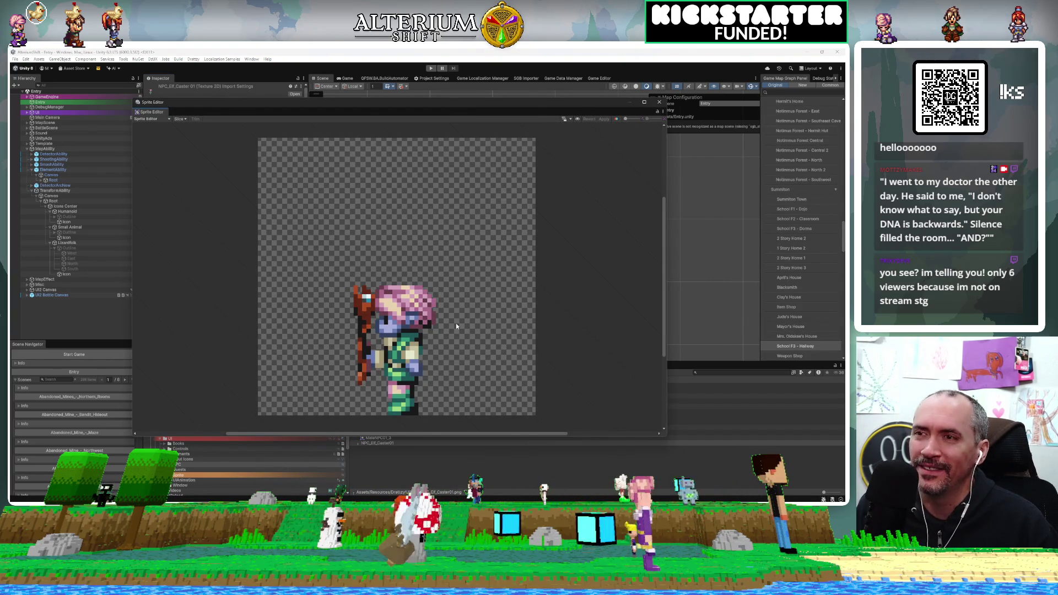
Close the Sprite Editor and delete NPC_Elf_Caster01 from the UI NPC folder, confirming the prompt
left_click(658, 104)
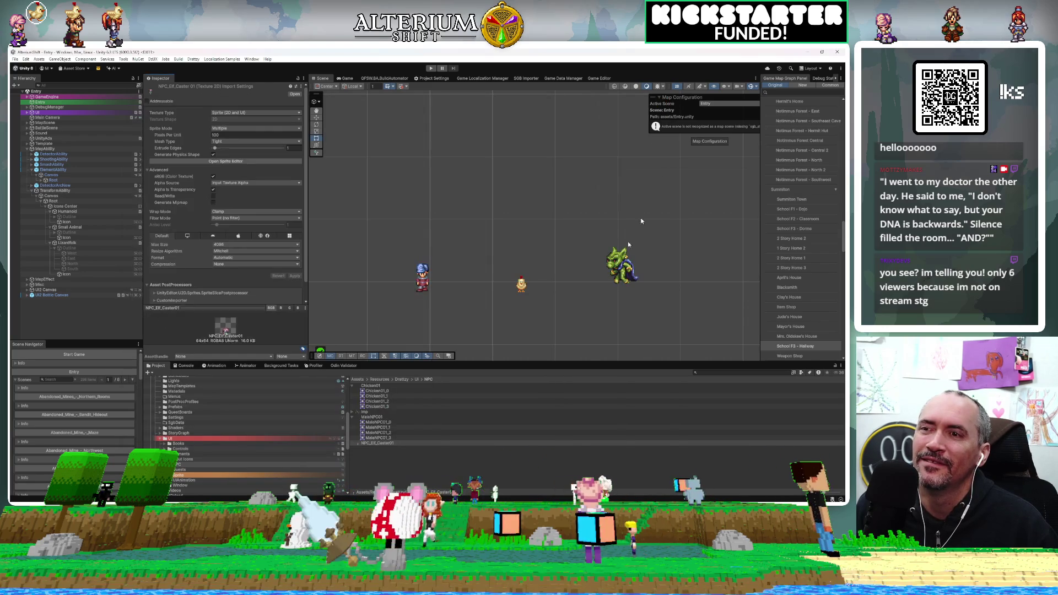
left_click(363, 443)
key("Delete")
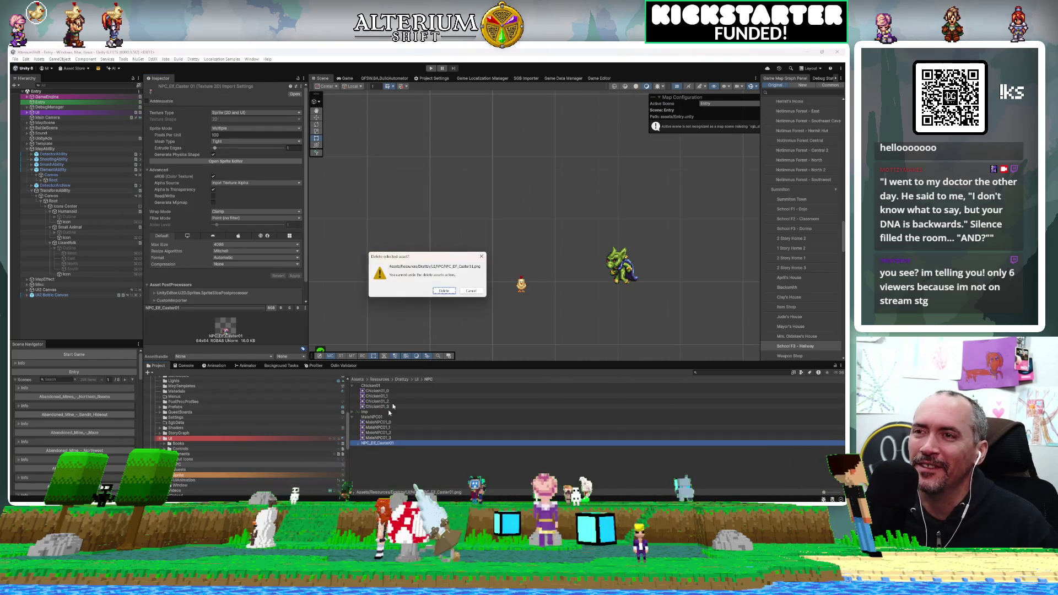
key("Return")
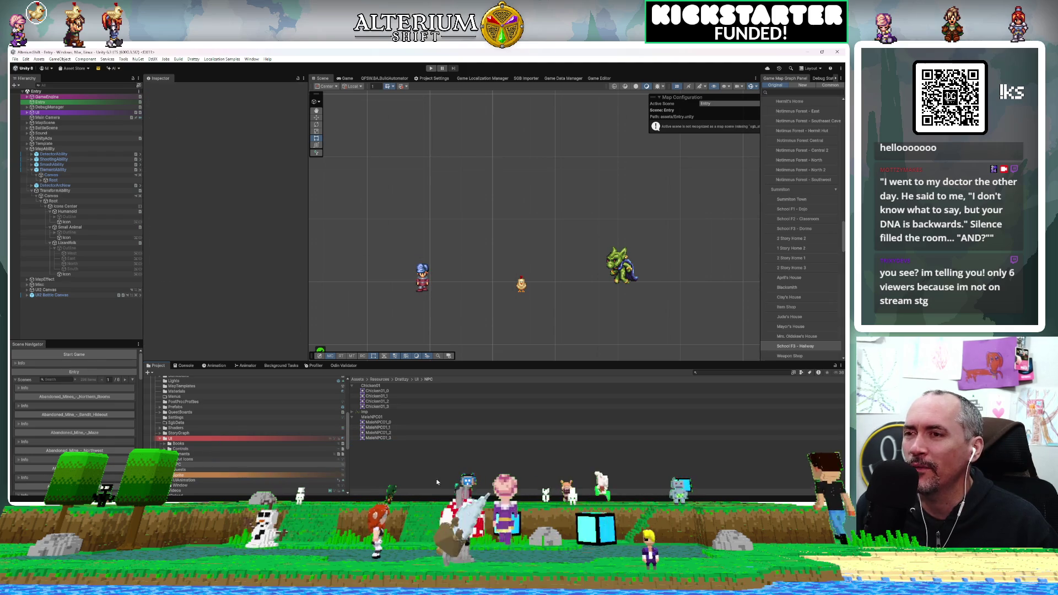
Open the character 2D folder and scroll through its sprite sheets
scroll(255, 458, "down", 10)
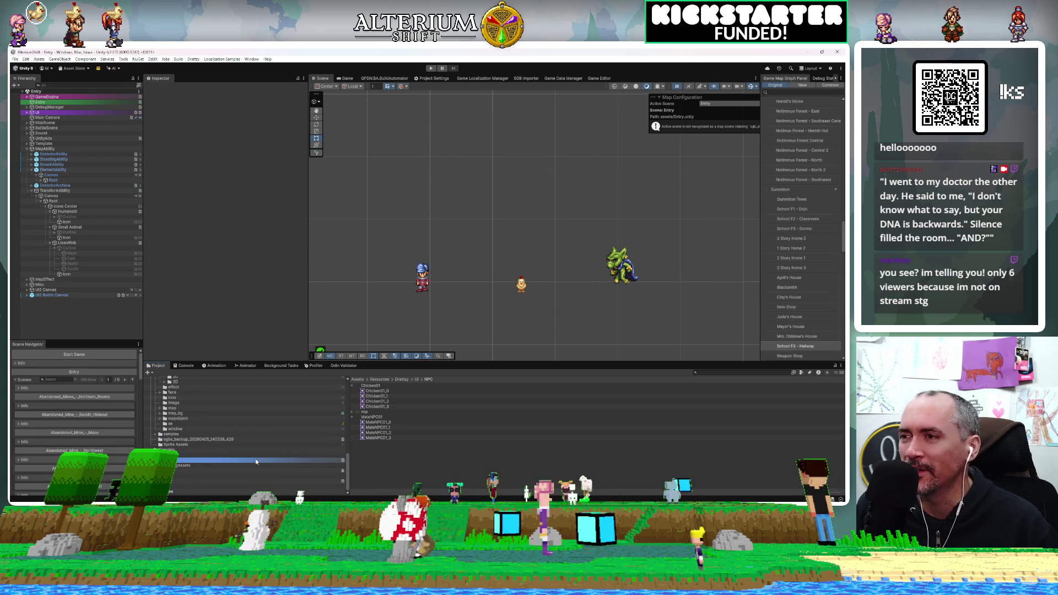
scroll(255, 459, "up", 5)
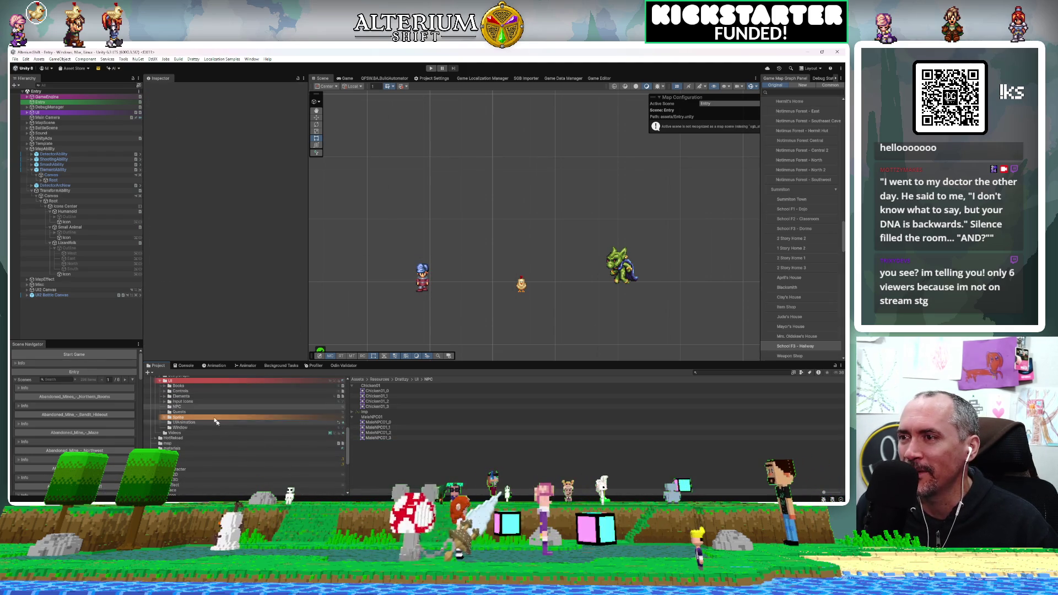
left_click(219, 475)
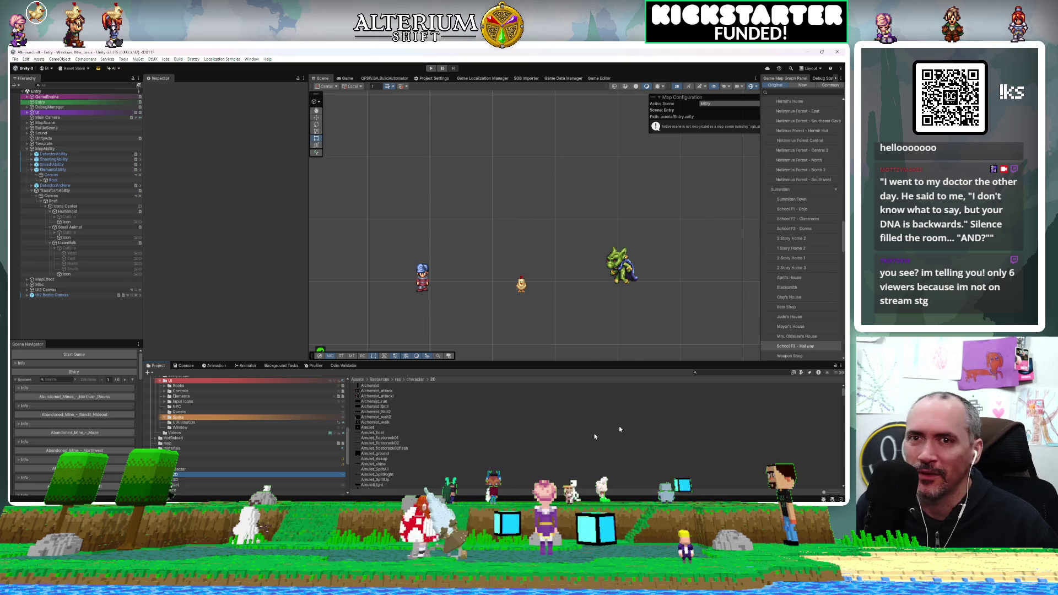
scroll(726, 407, "down", 15)
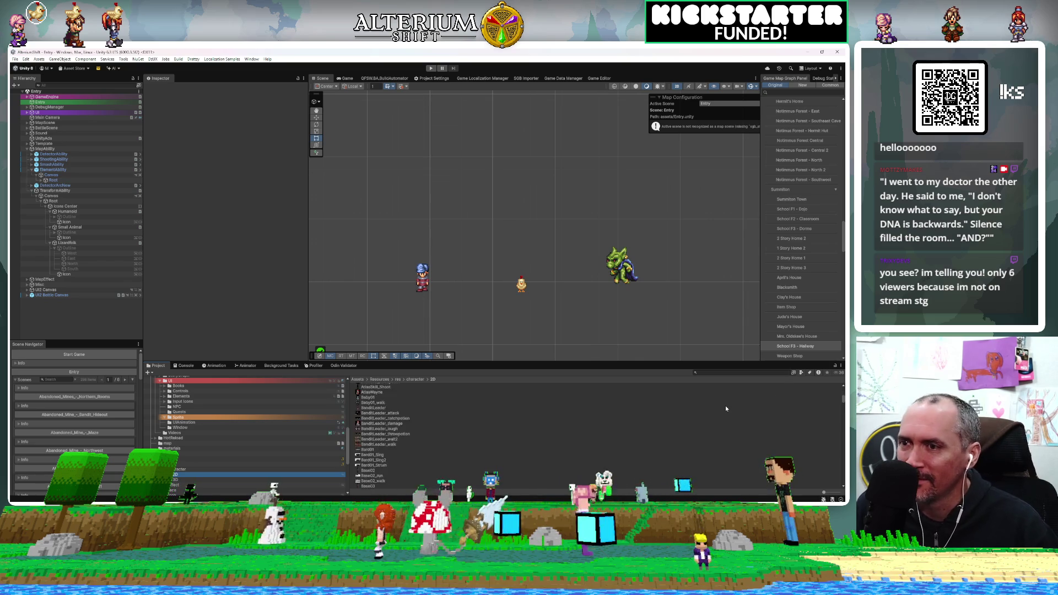
scroll(726, 407, "down", 15)
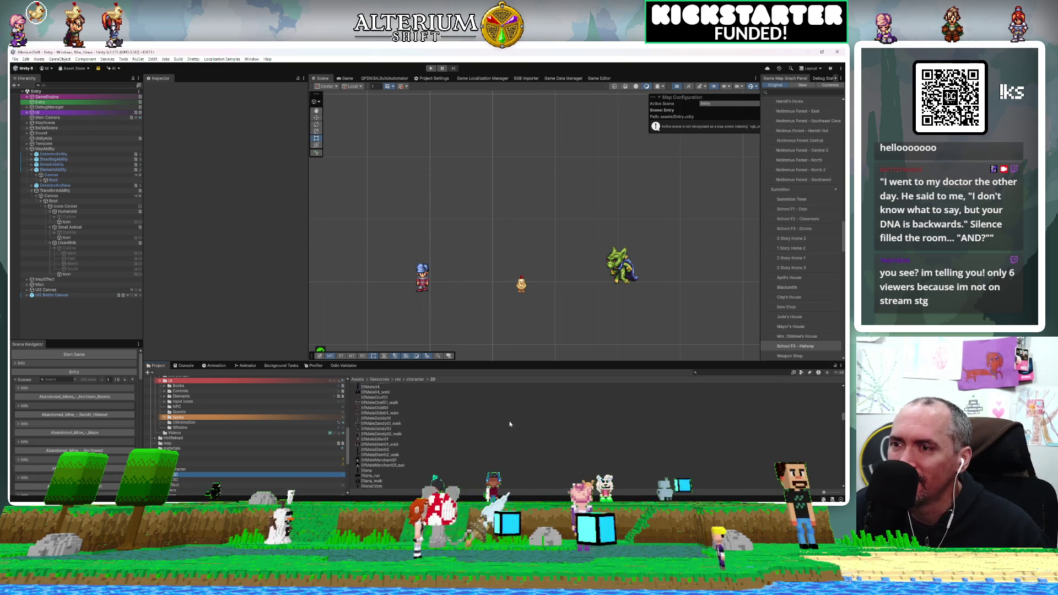
scroll(501, 441, "down", 15)
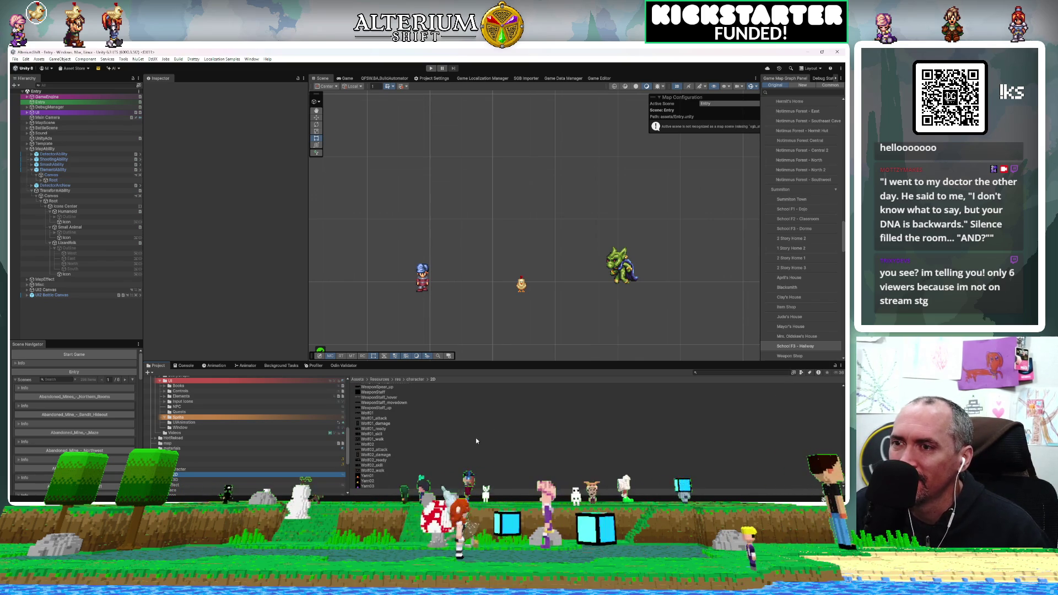
scroll(435, 442, "up", 10)
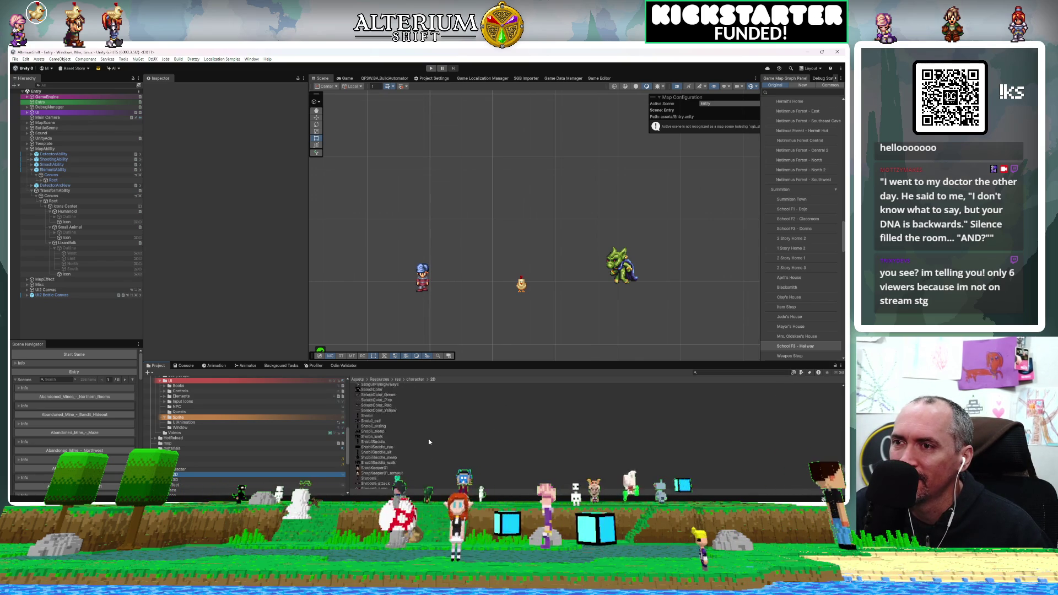
scroll(428, 438, "up", 5)
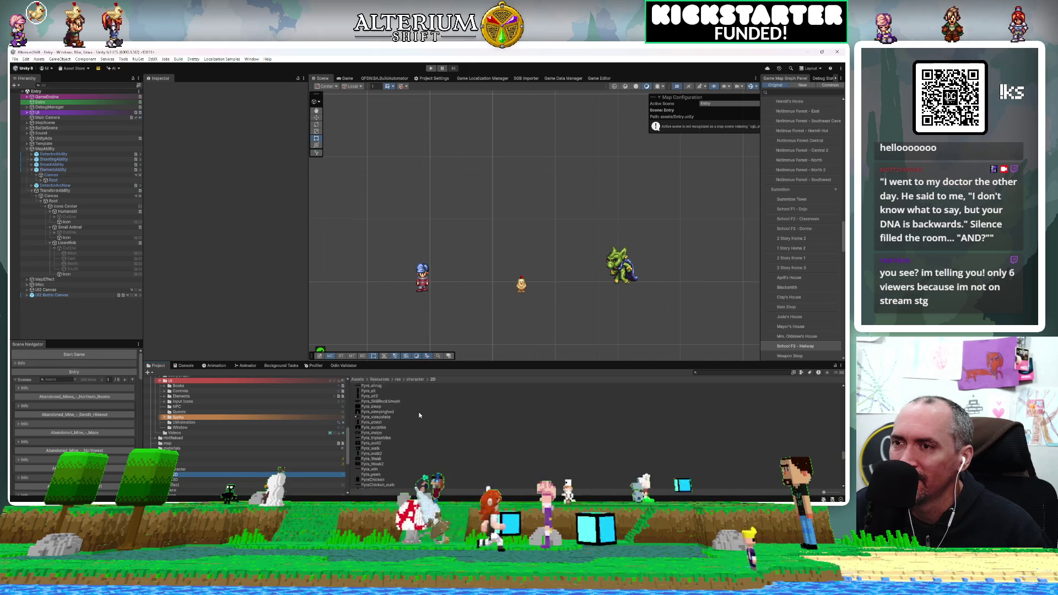
scroll(411, 416, "up", 5)
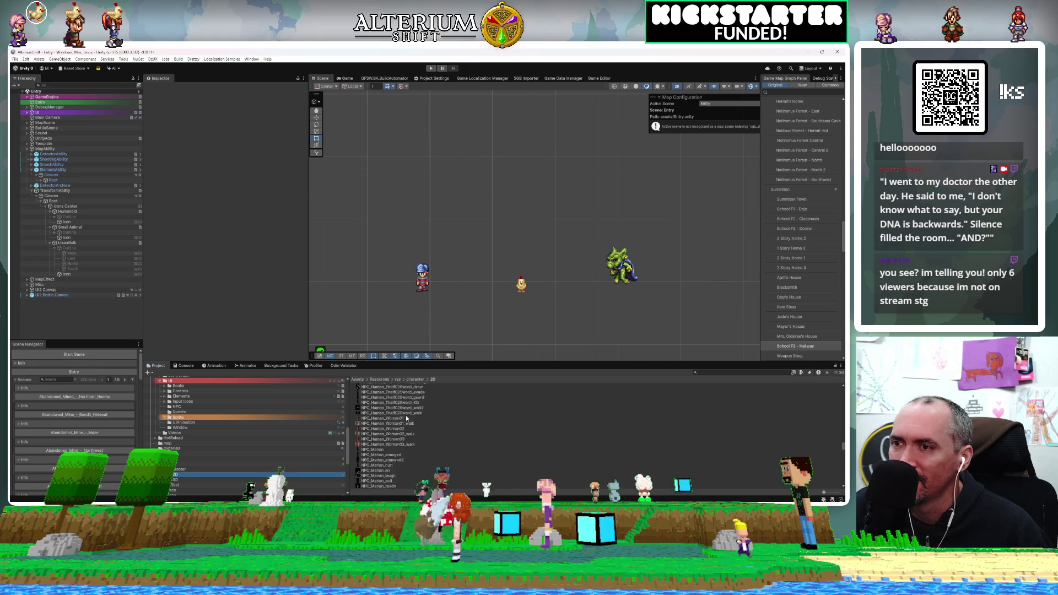
scroll(408, 422, "down", 5)
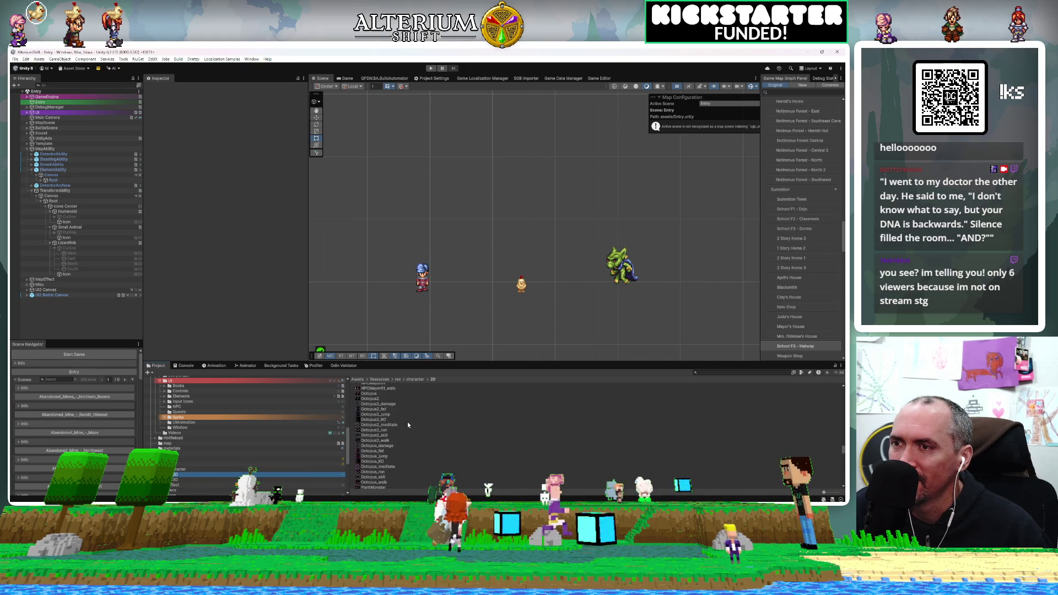
scroll(408, 422, "up", 5)
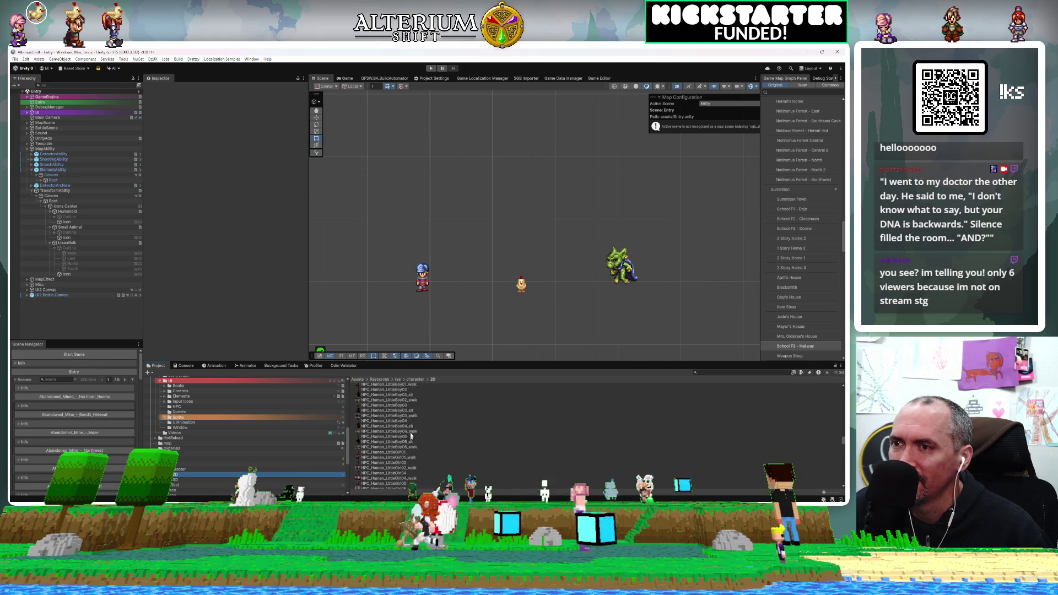
scroll(411, 421, "up", 5)
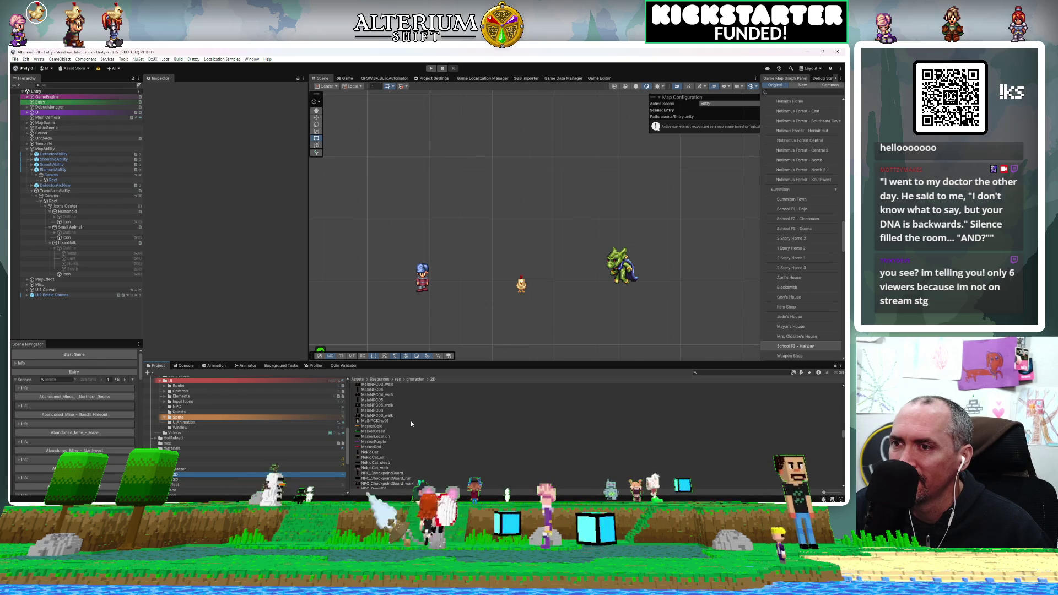
scroll(411, 421, "down", 3)
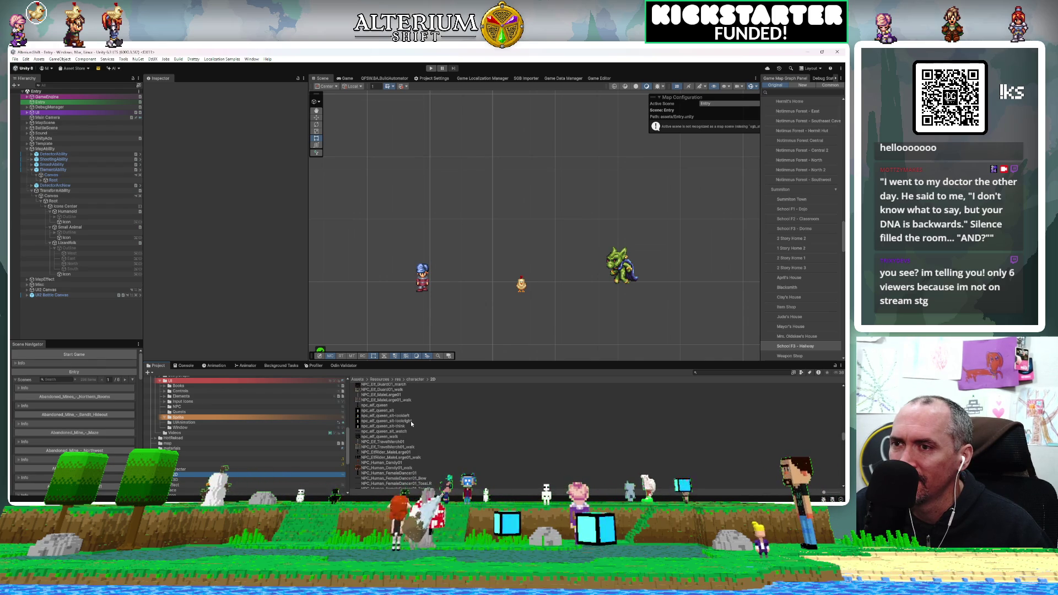
Inspect the queen_walk, TravelMerch01 and ElfRider_MaleLarge01 sheets, then open npc_elf_queen_walk in Aseprite
left_click(402, 437)
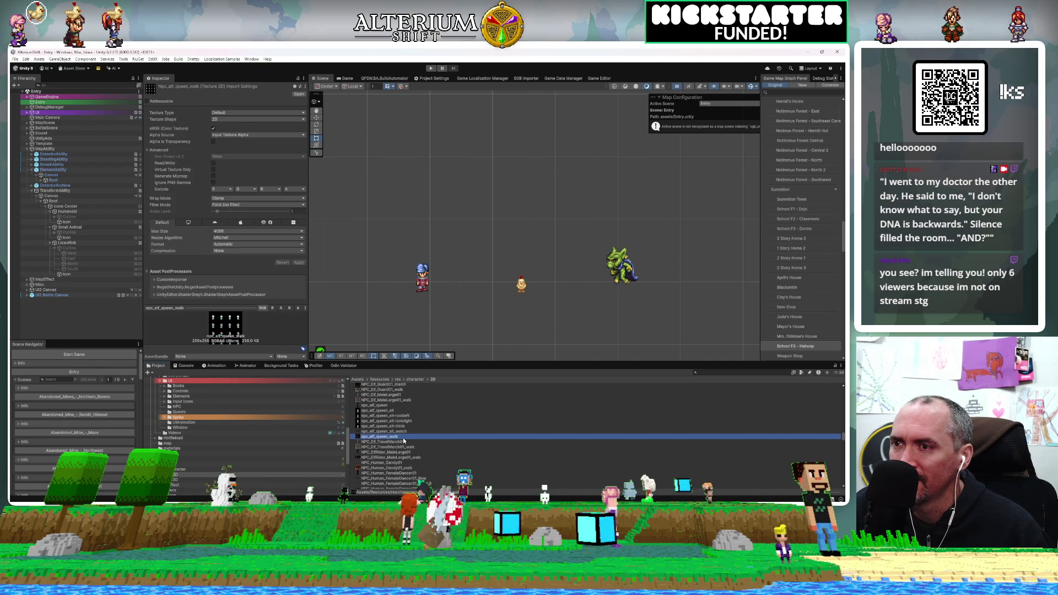
left_click(399, 442)
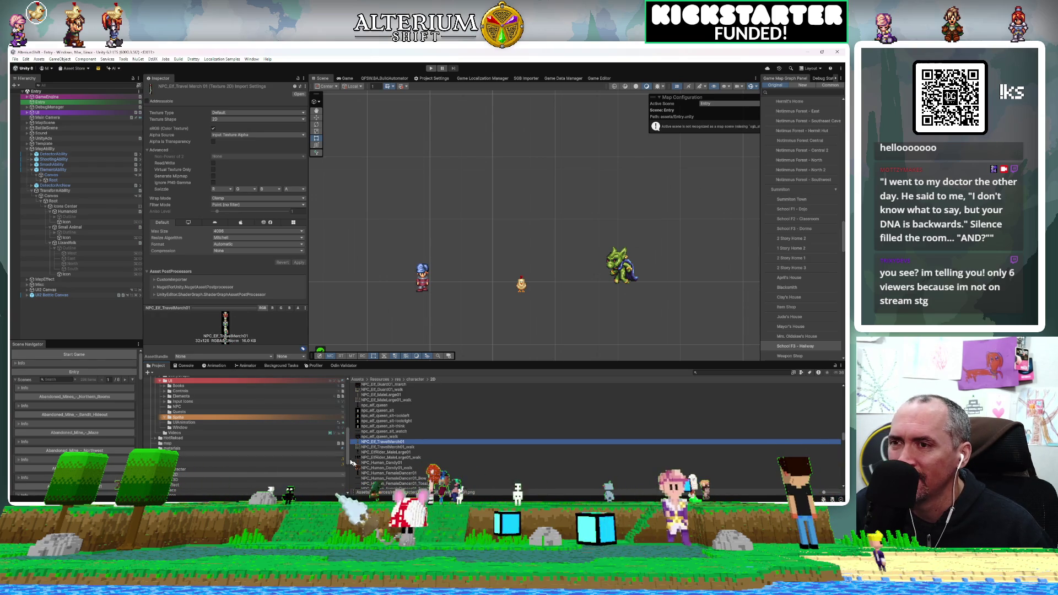
left_click(386, 452)
left_click(388, 437)
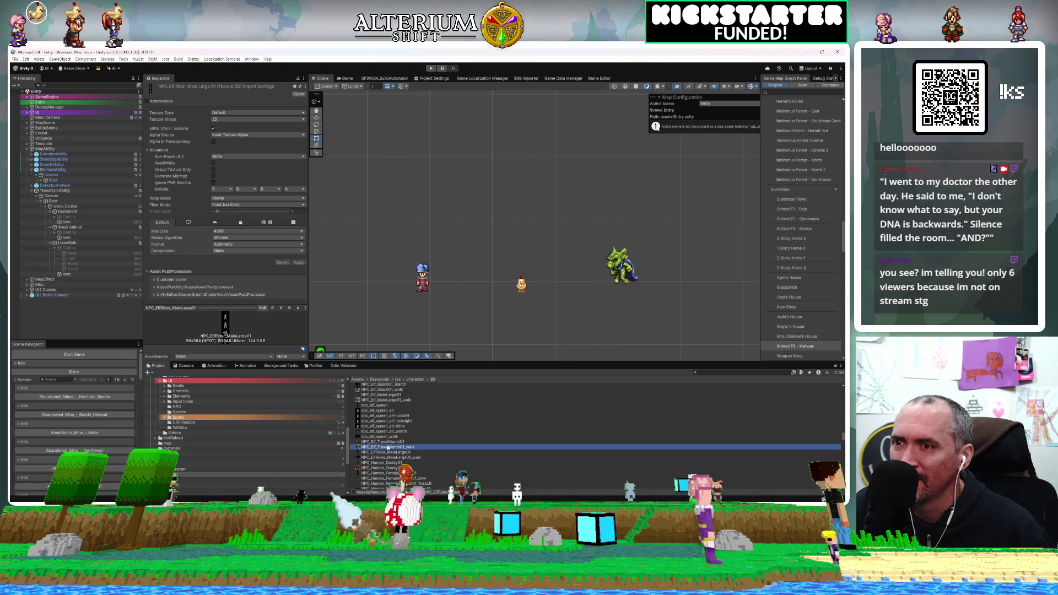
double_click(388, 437)
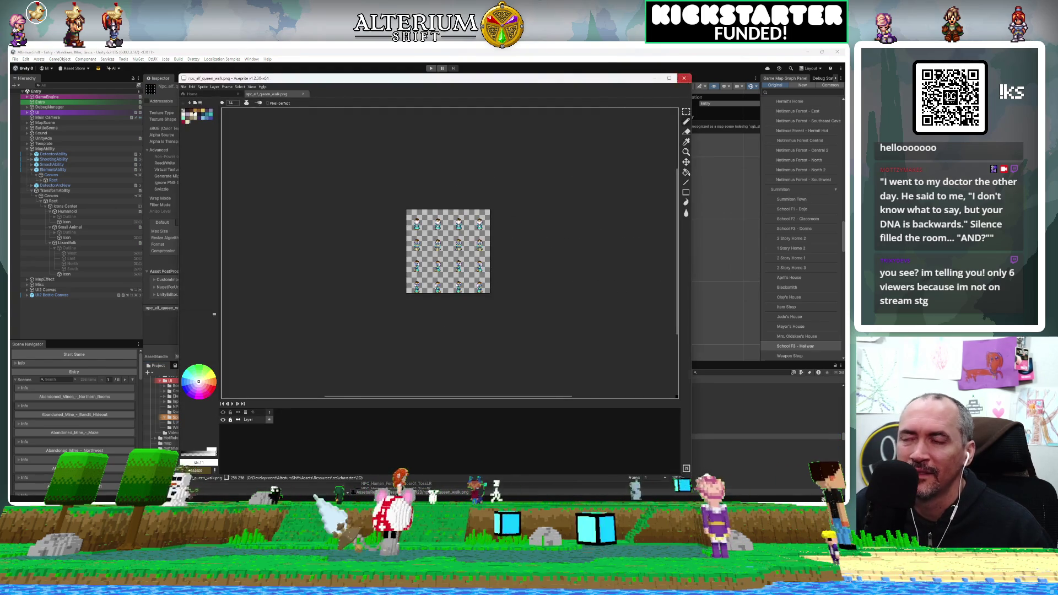
left_click(684, 78)
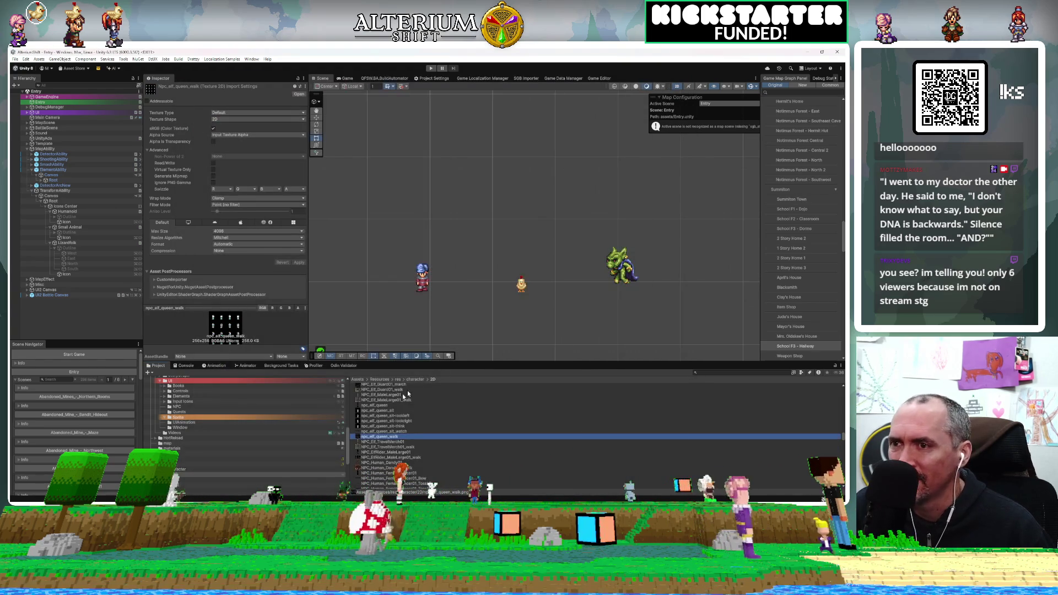
left_click(371, 442)
double_click(371, 443)
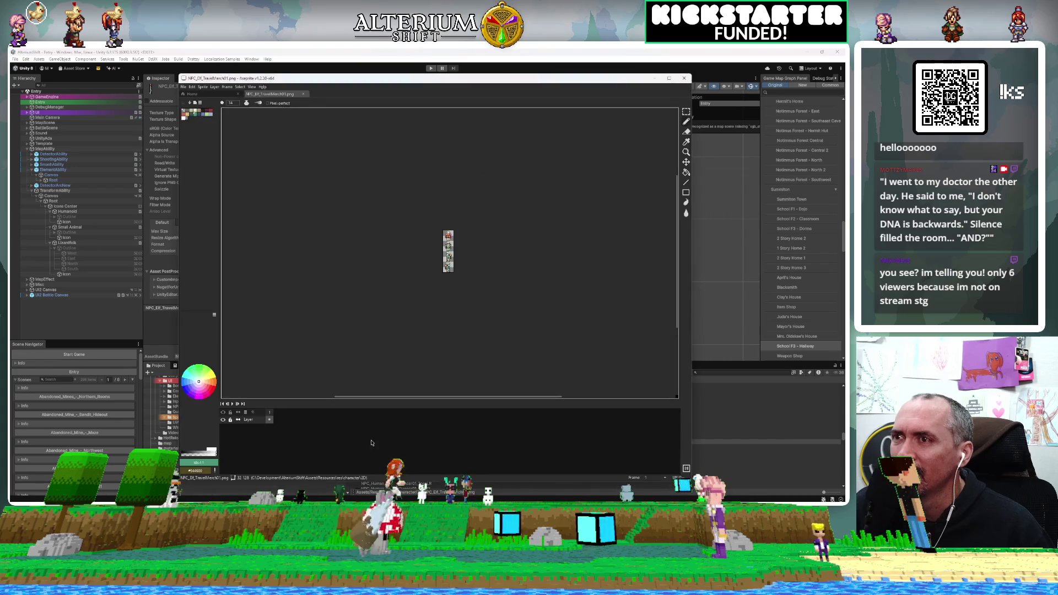
scroll(454, 252, "up", 5)
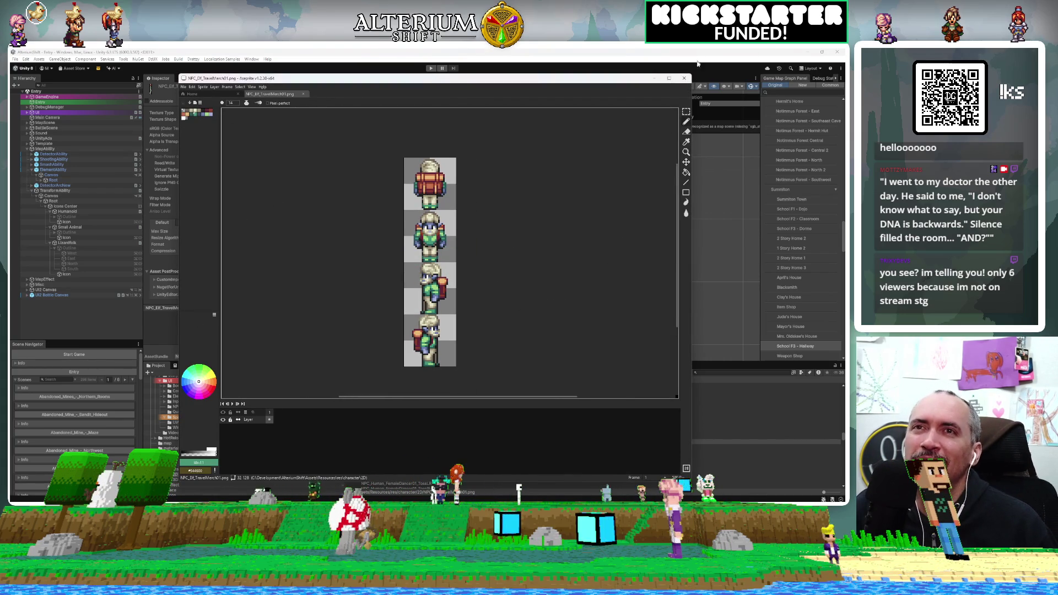
left_click(684, 78)
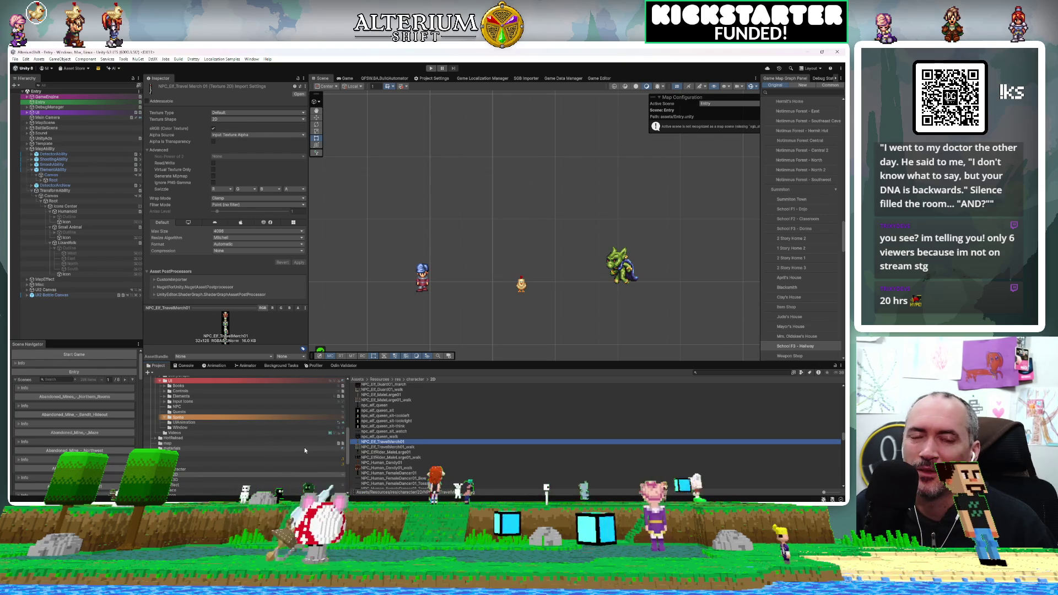
scroll(418, 449, "down", 2)
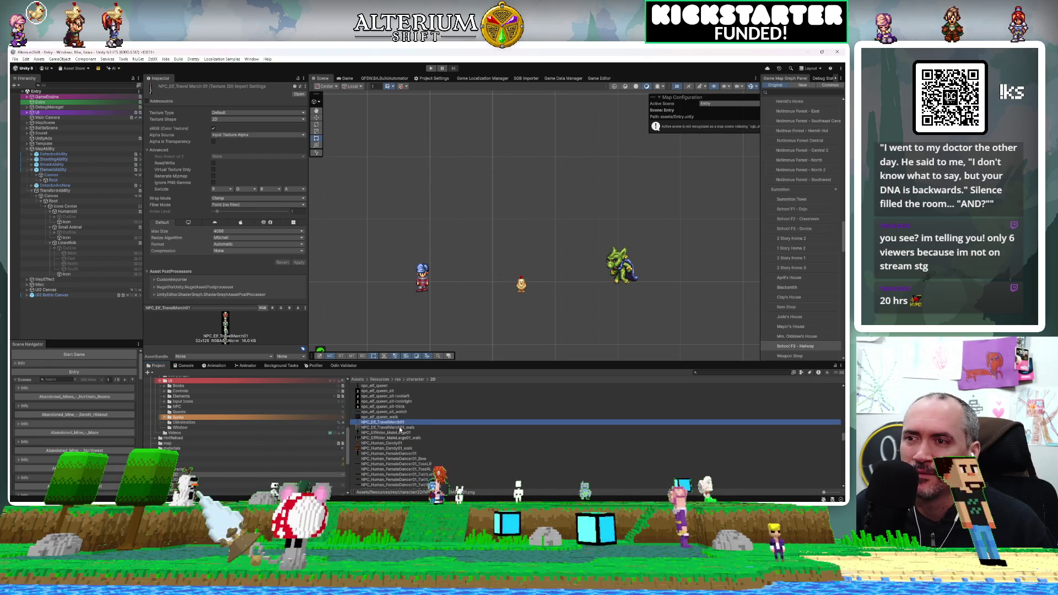
left_click(397, 433)
double_click(386, 427)
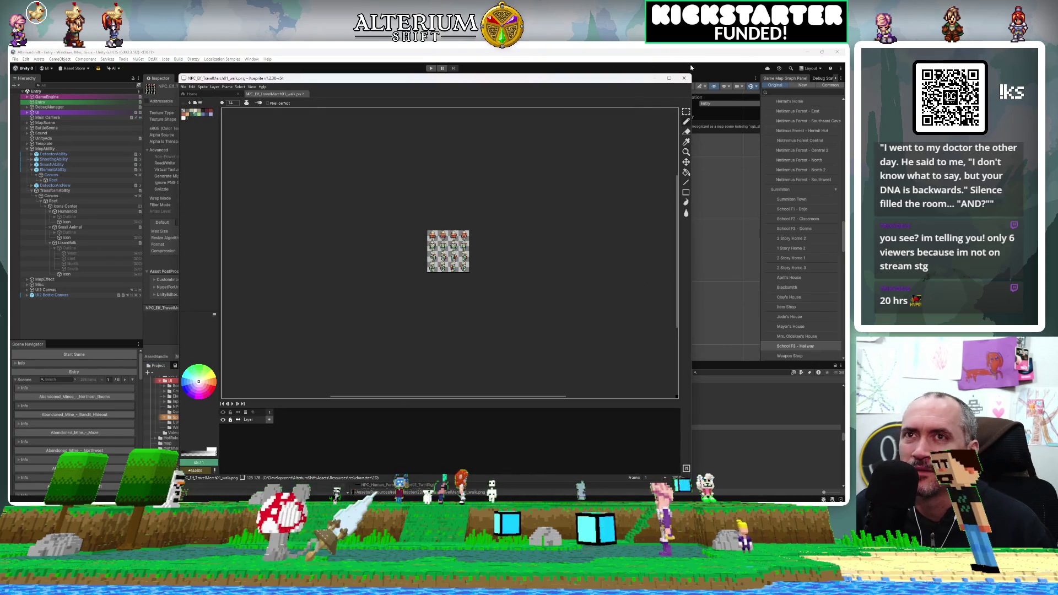
key("ctrl+q")
double_click(401, 433)
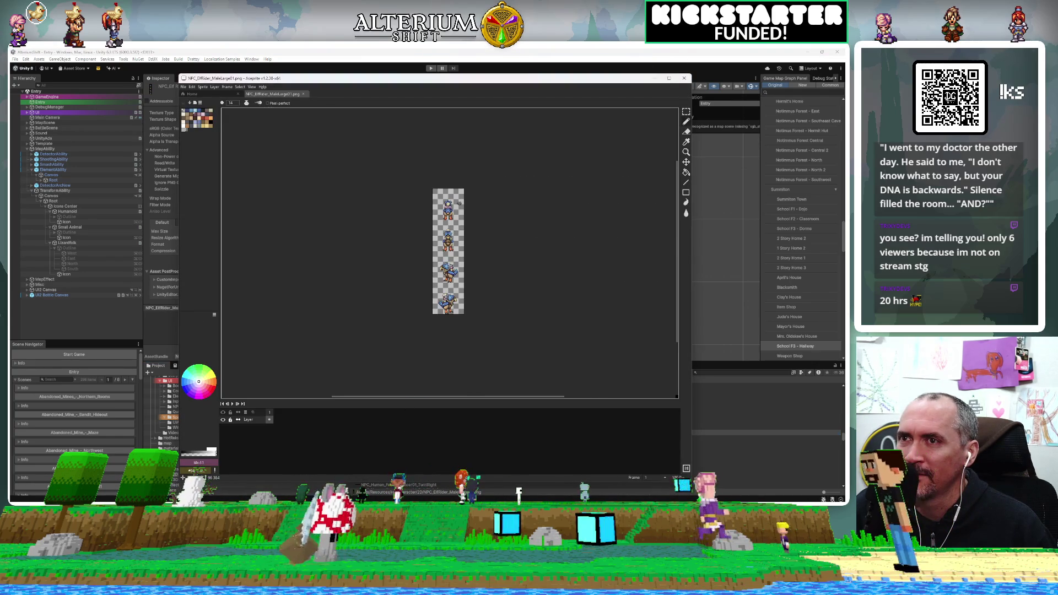
scroll(458, 190, "down", 3)
scroll(459, 190, "up", 2)
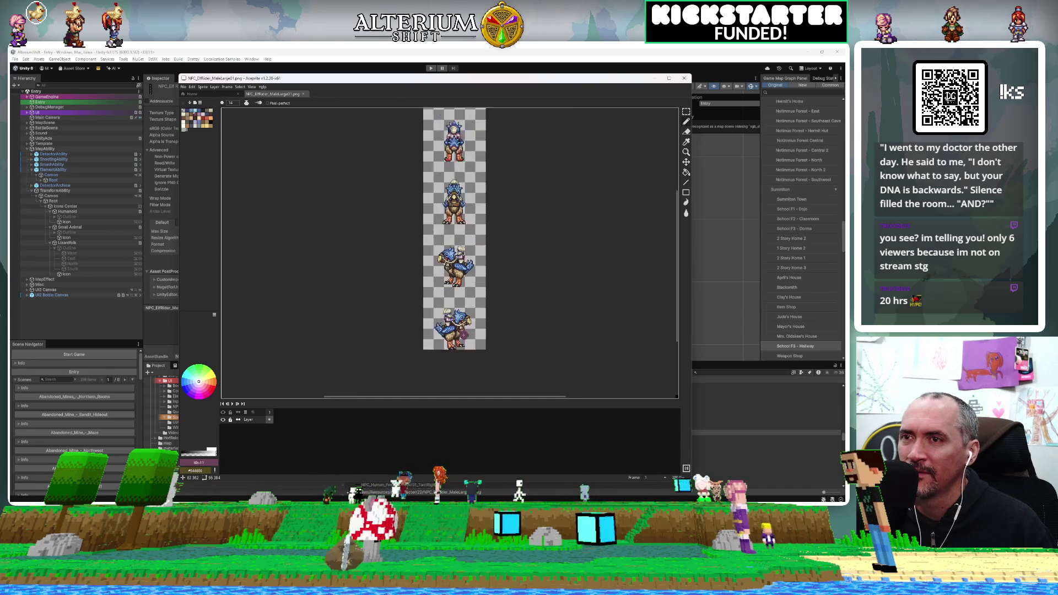
scroll(459, 189, "down", 2)
scroll(438, 229, "up", 2)
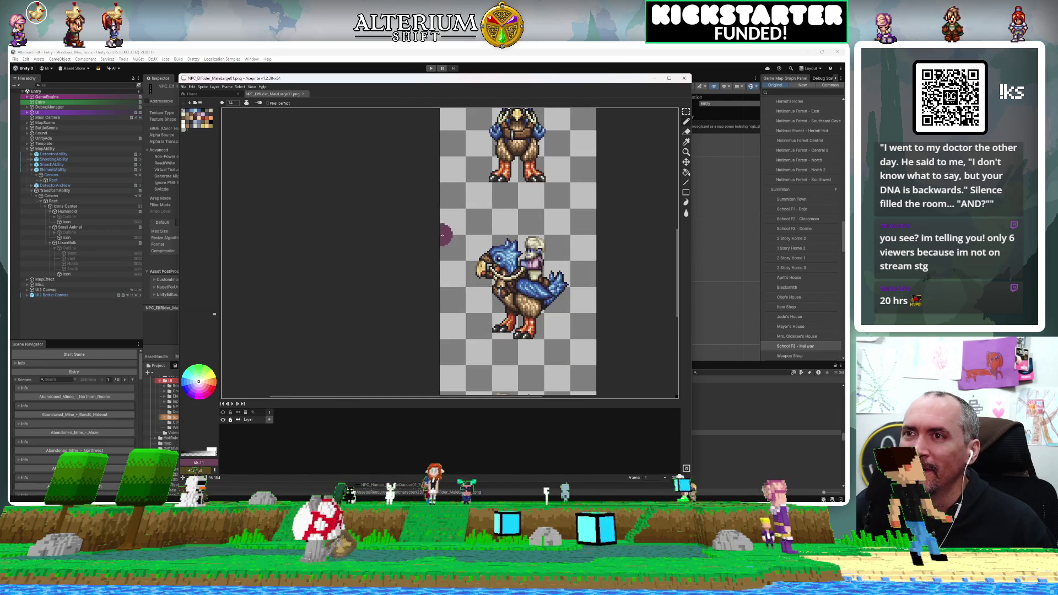
scroll(479, 212, "down", 1)
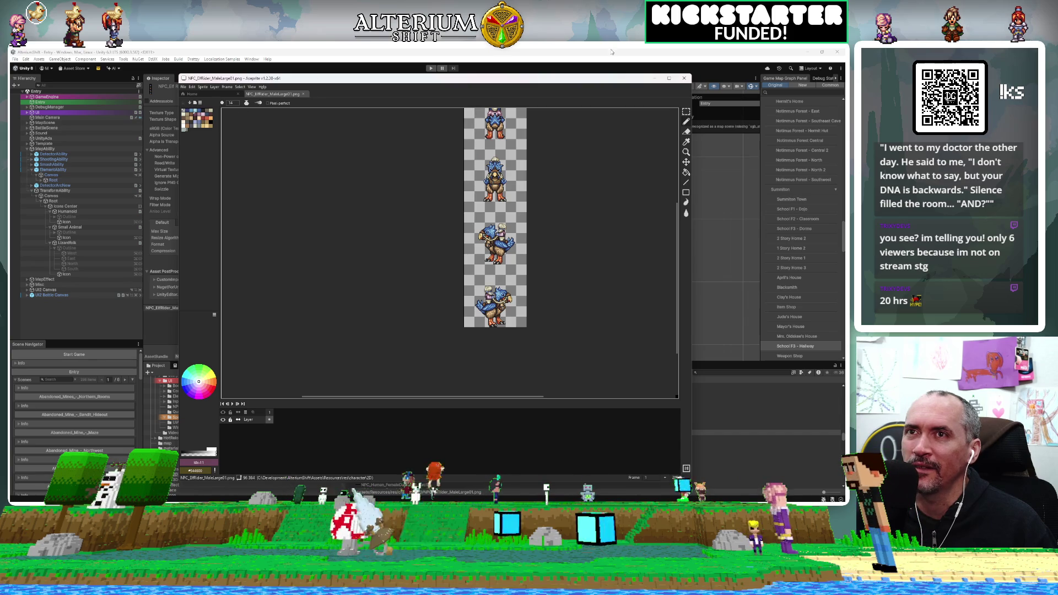
left_click(684, 78)
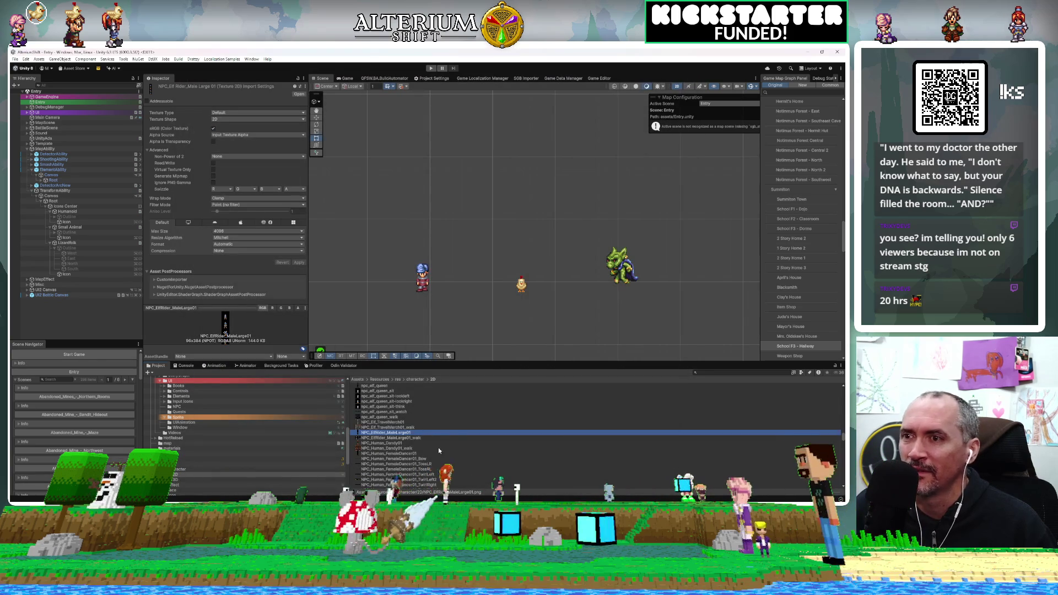
Select the NPC_ElfRider_MaleLarge01 texture, cancelling the accidental rename
left_click(397, 434)
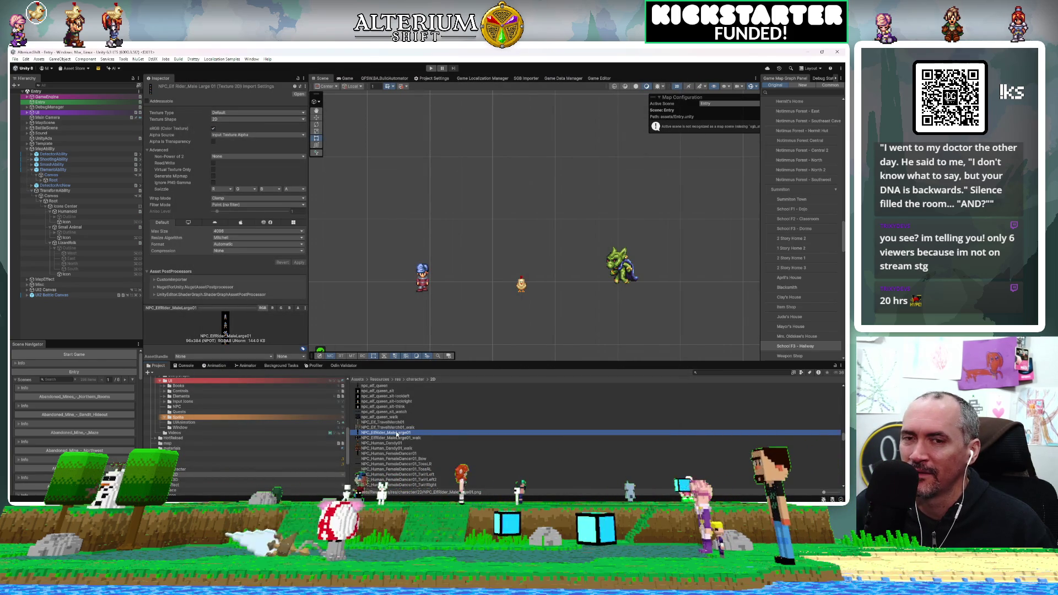
left_click(376, 430)
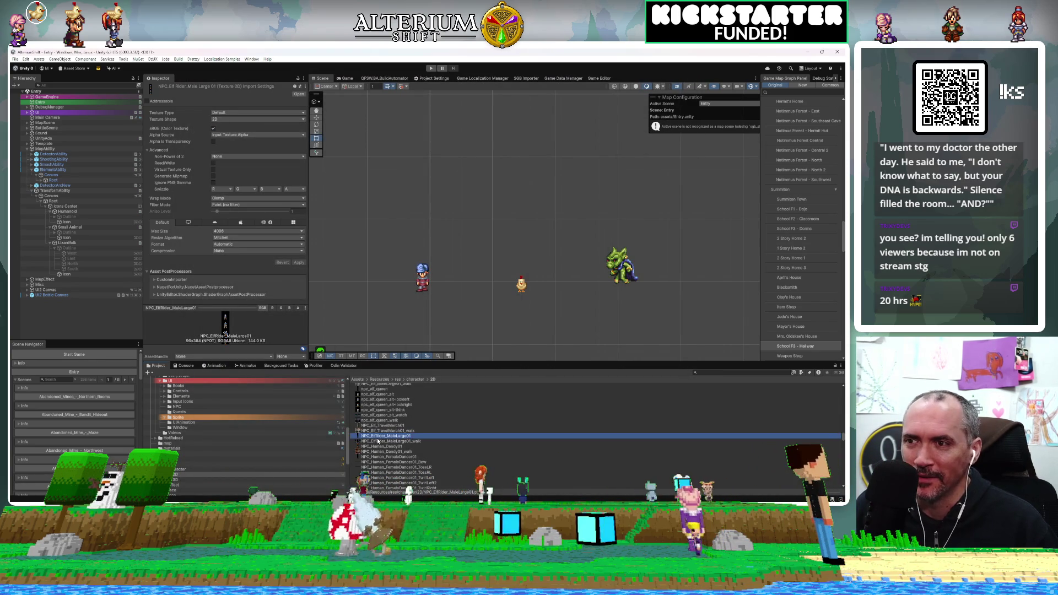
left_click(376, 436)
left_click(377, 435)
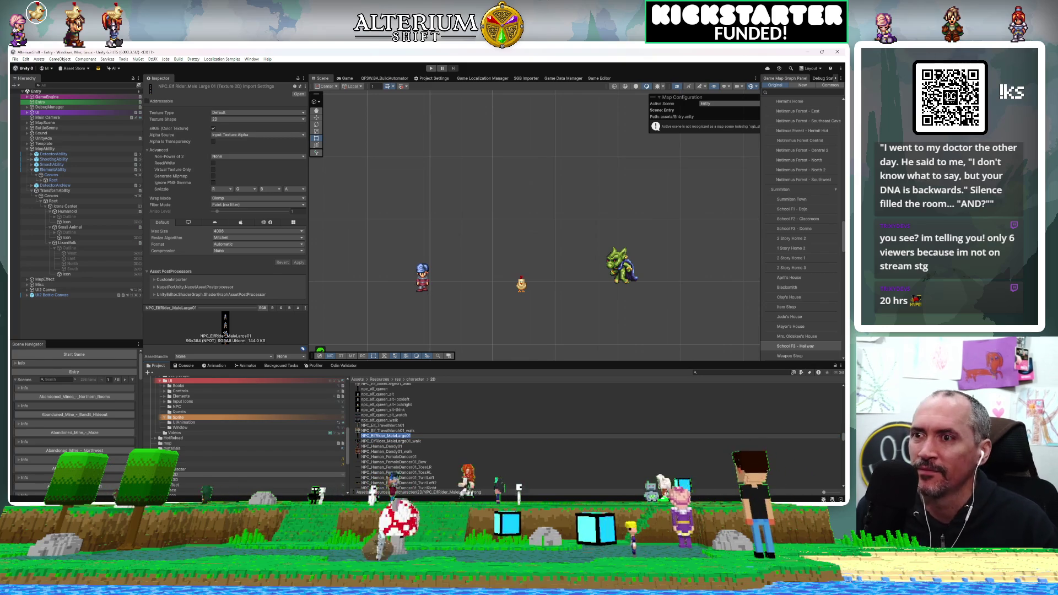
key("Escape")
key("Up")
key("Up")
key("Down")
key("Down")
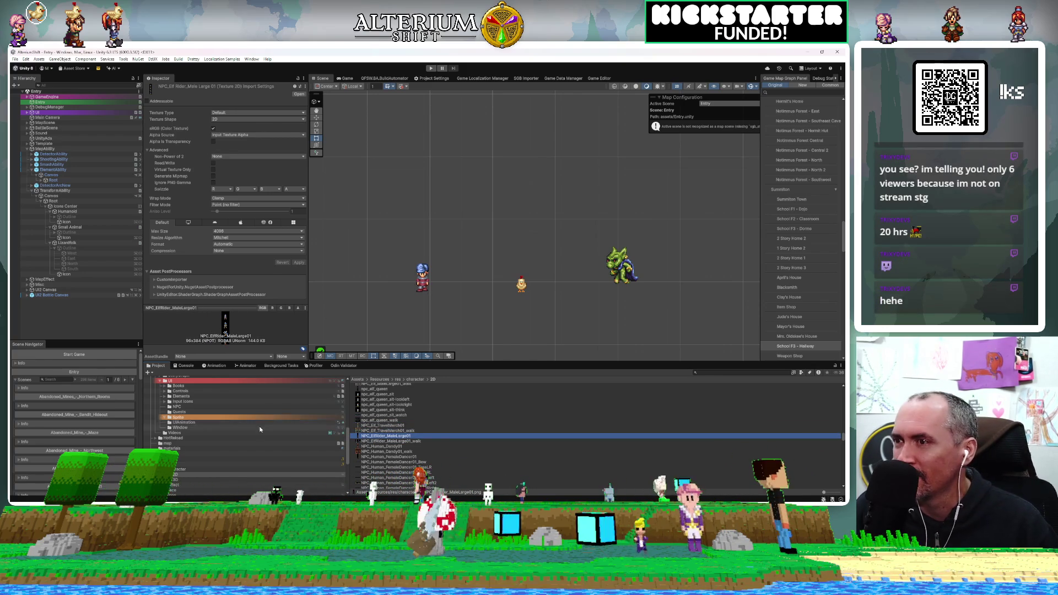
Browse to the UI NPC folder and clear the asset selection
scroll(261, 429, "up", 6)
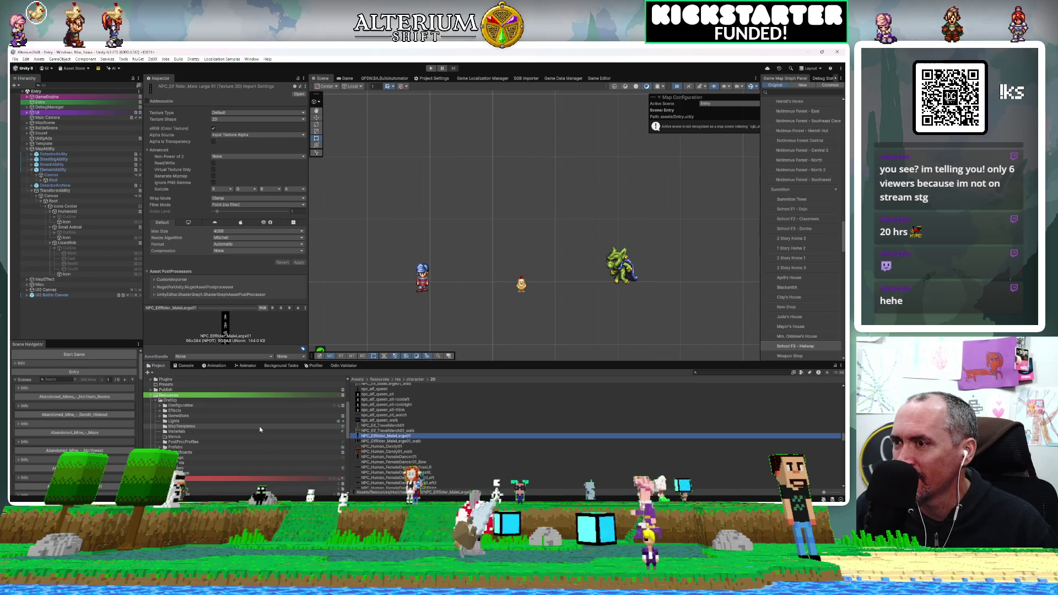
scroll(260, 430, "down", 5)
scroll(260, 430, "up", 3)
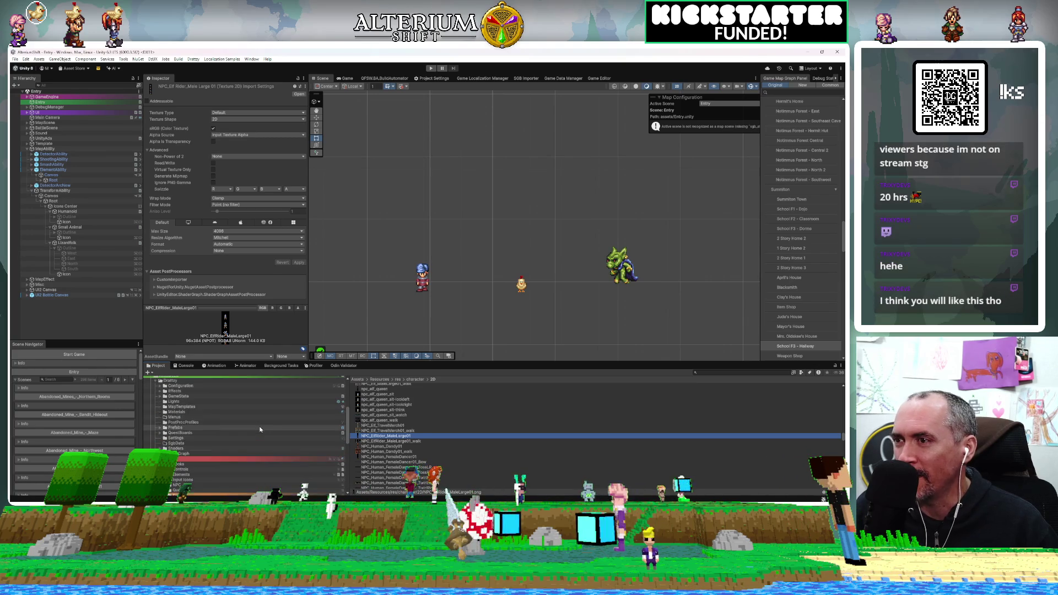
scroll(260, 429, "down", 5)
scroll(260, 430, "up", 3)
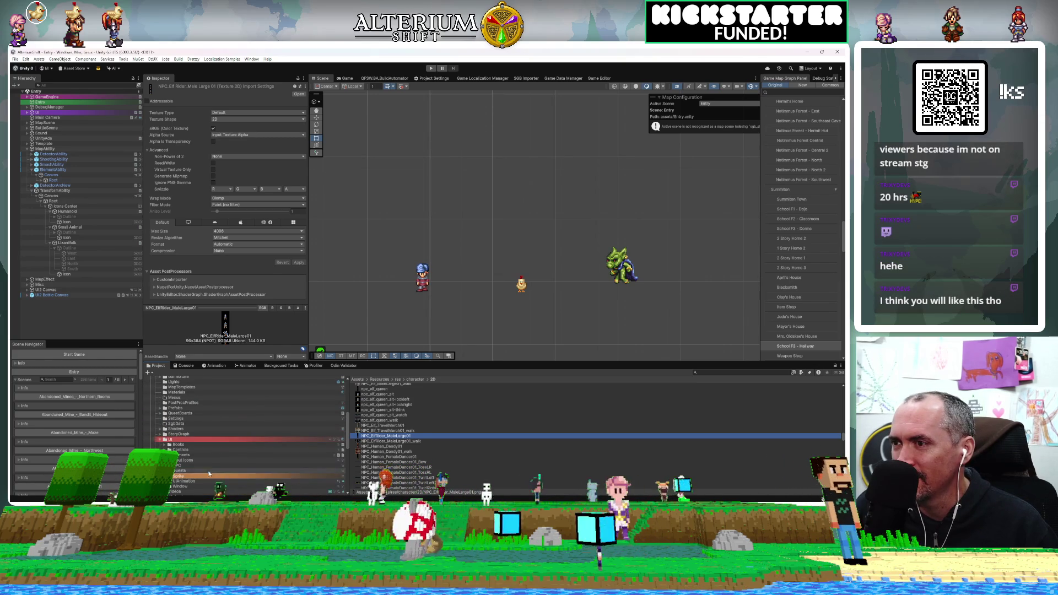
left_click(209, 471)
left_click(209, 466)
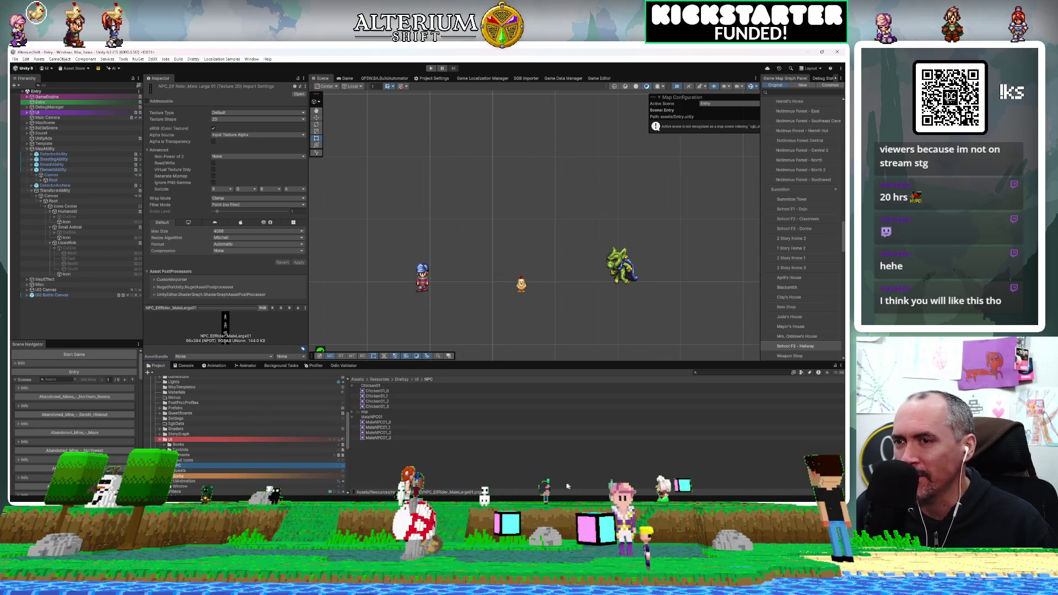
left_click(497, 448)
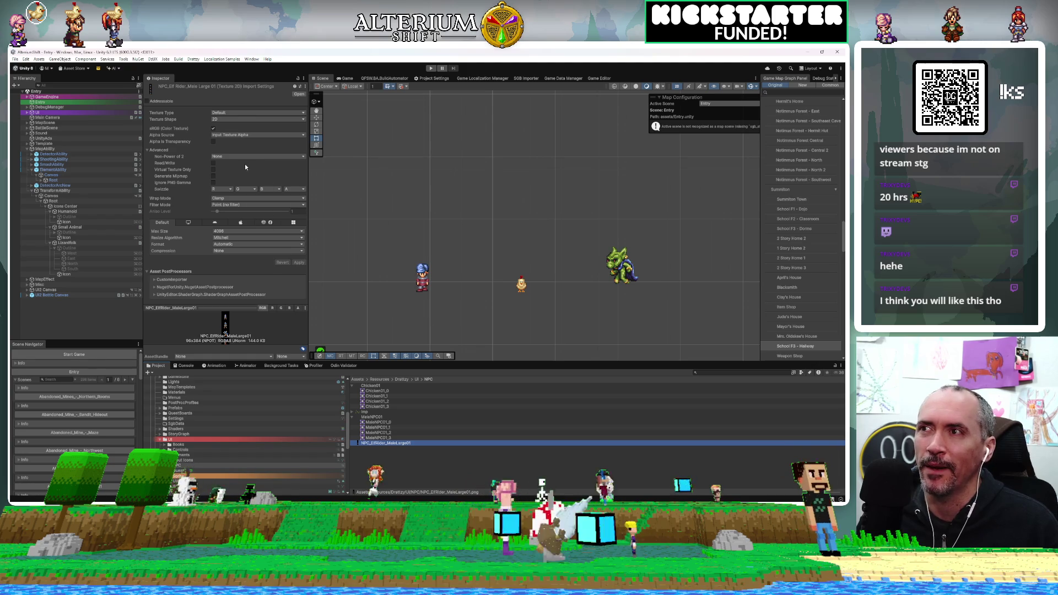
Import the elf rider texture as Sprite (2D and UI) and slice it into a 64×64 grid
left_click(237, 119)
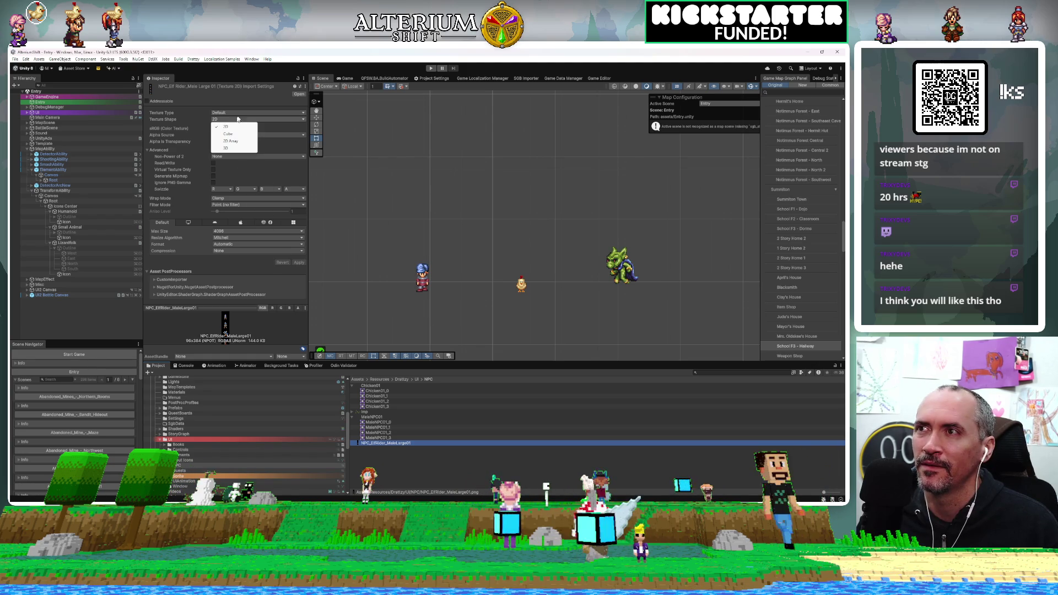
left_click(240, 113)
left_click(251, 142)
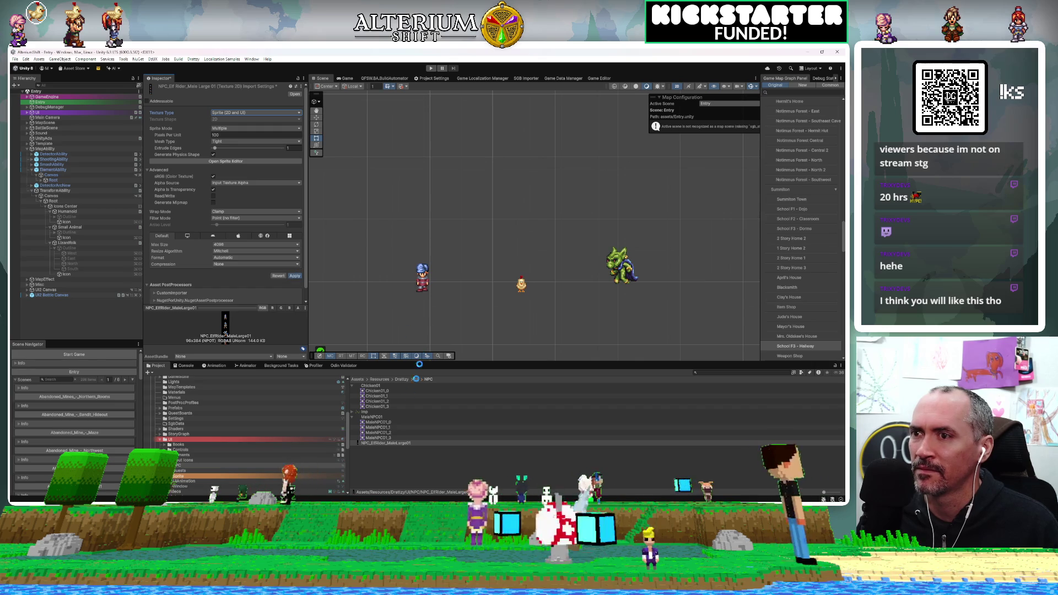
left_click(247, 161)
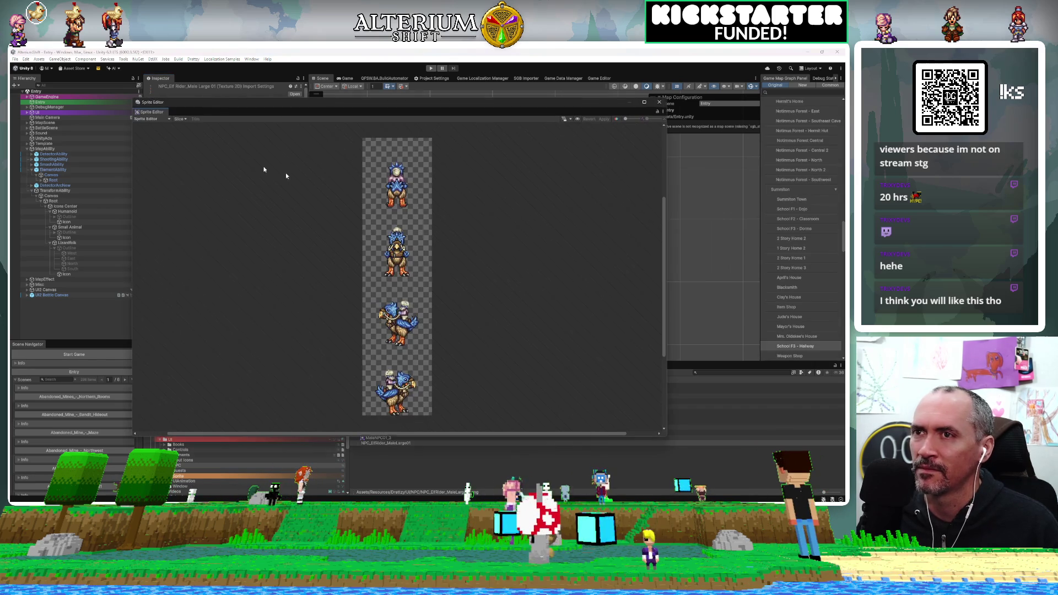
left_click(180, 119)
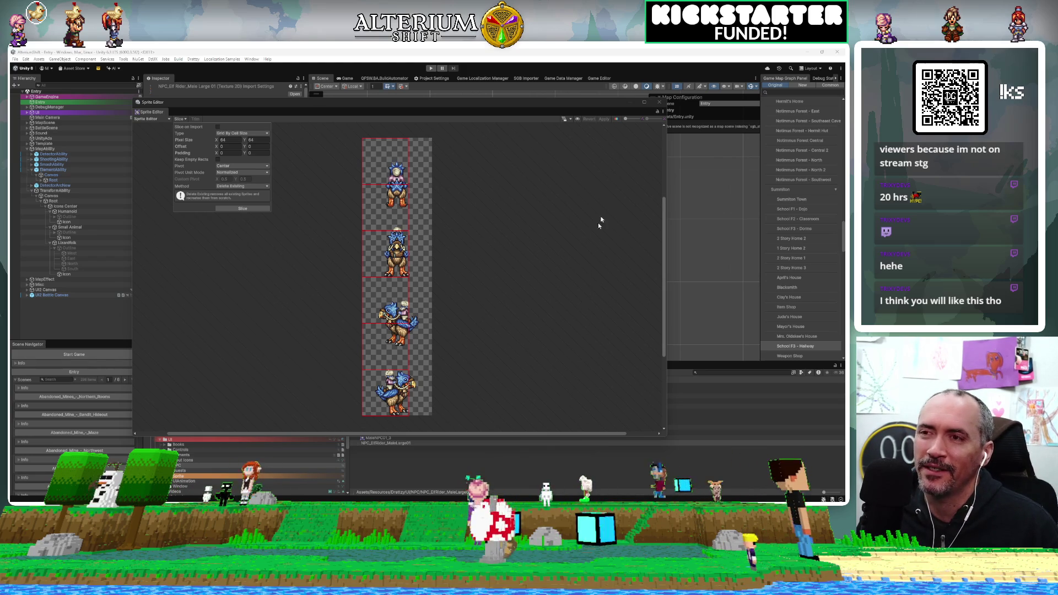
left_click(660, 102)
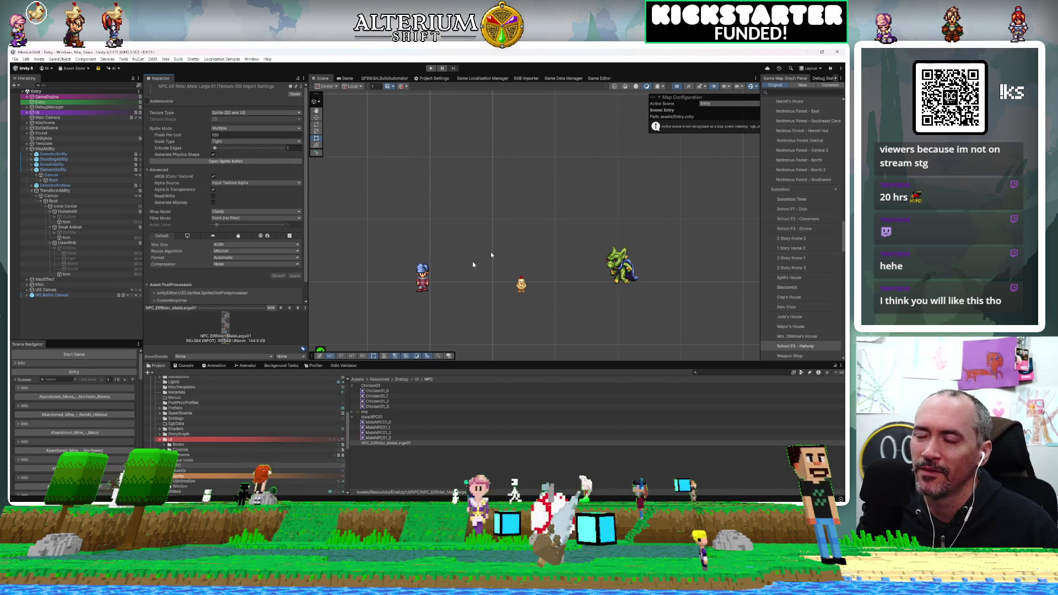
Find Elf_Female03 in the character 2D folder and open it in Aseprite
scroll(275, 436, "down", 5)
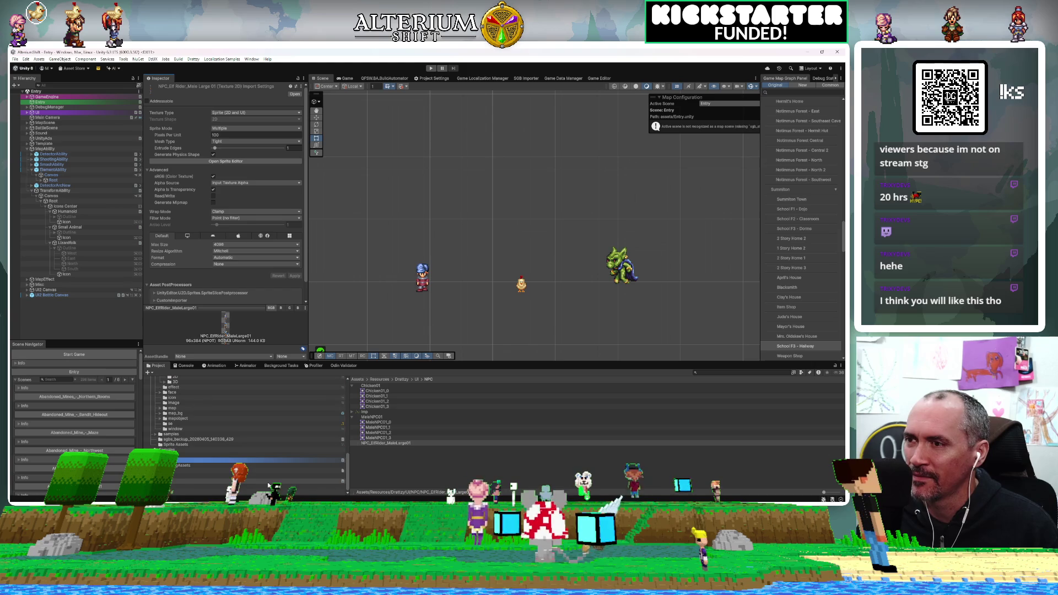
left_click(203, 378)
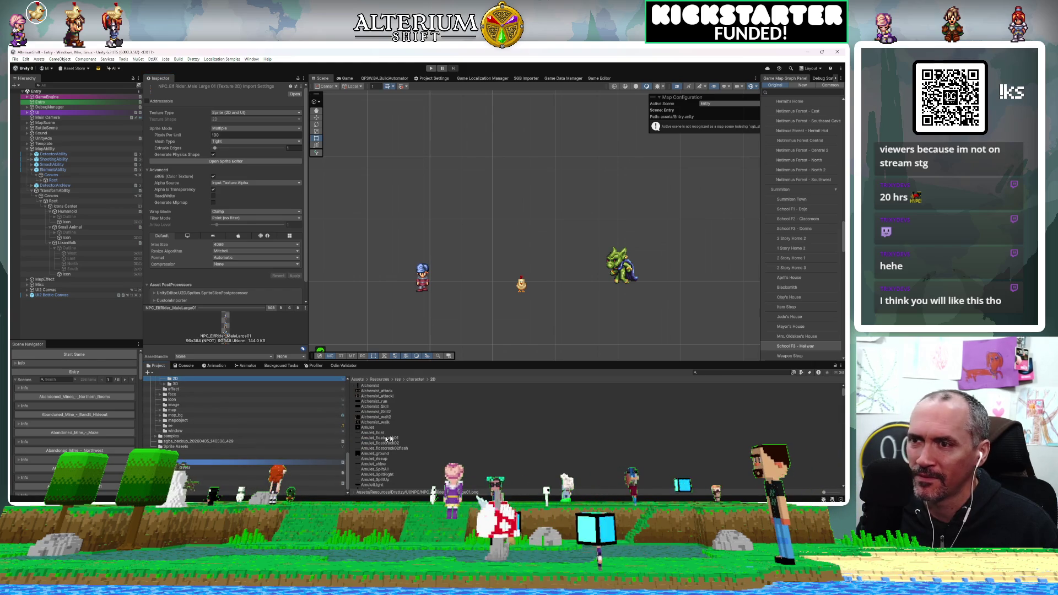
scroll(477, 451, "down", 5)
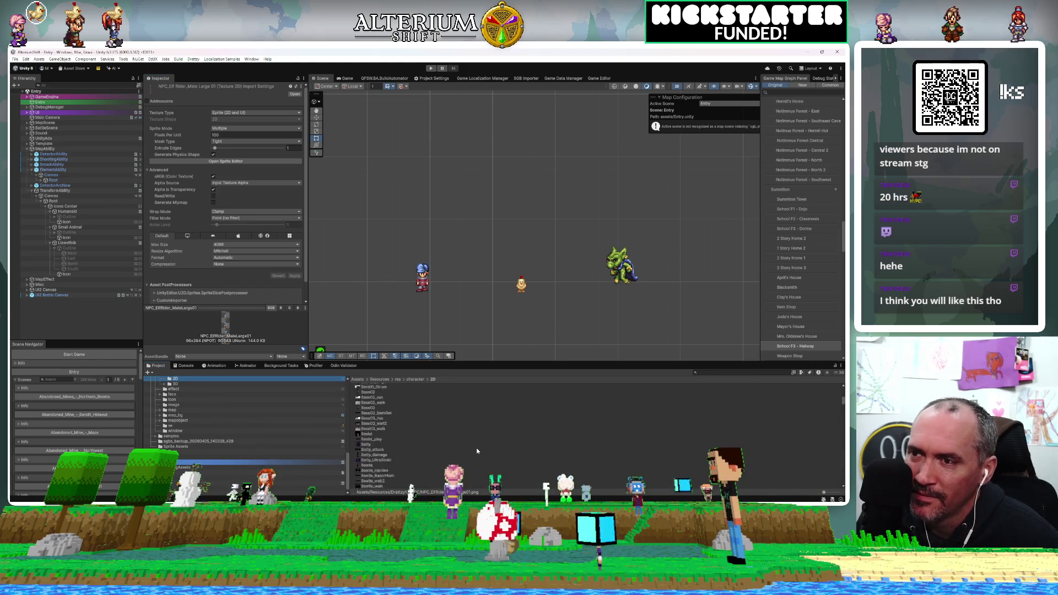
scroll(477, 451, "down", 10)
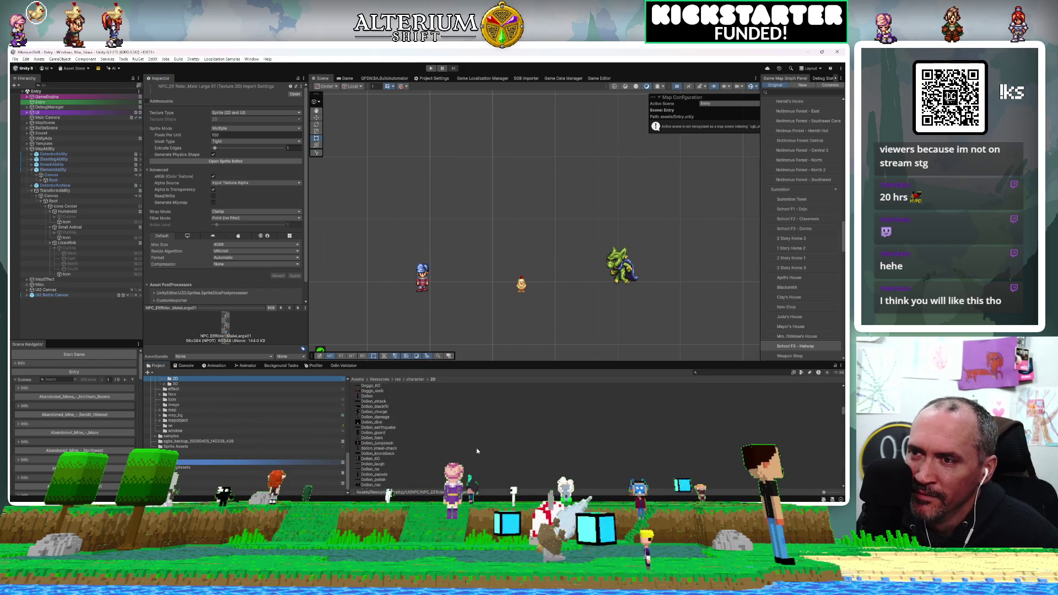
scroll(477, 451, "down", 3)
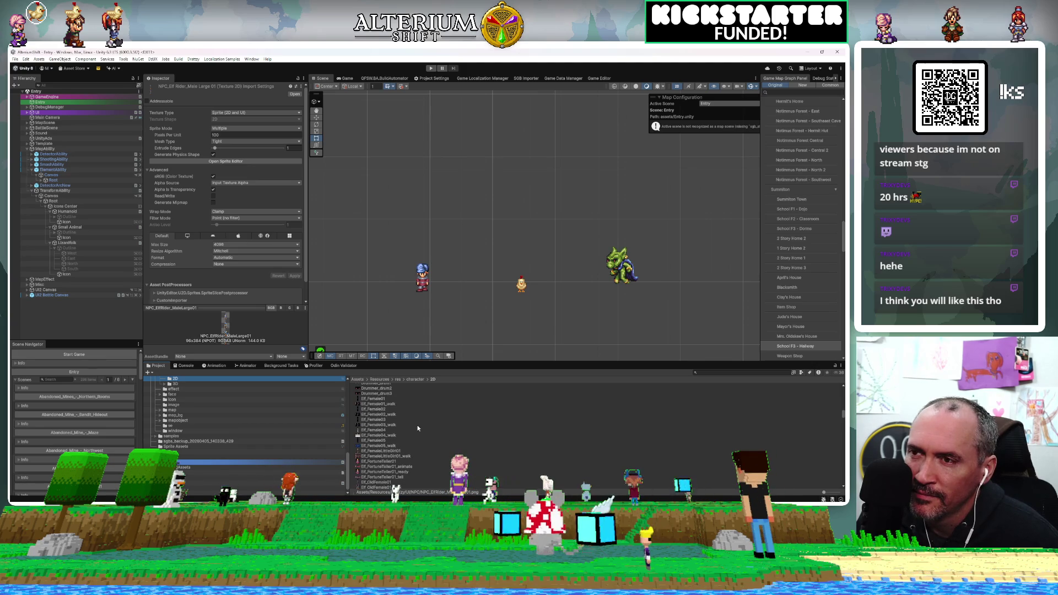
left_click(375, 425)
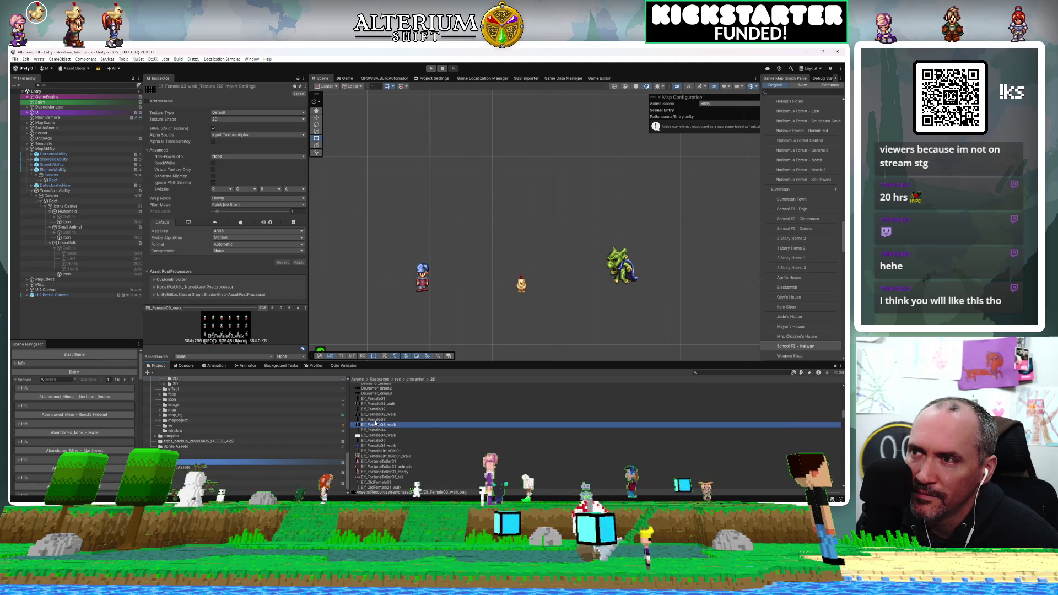
left_click(373, 420)
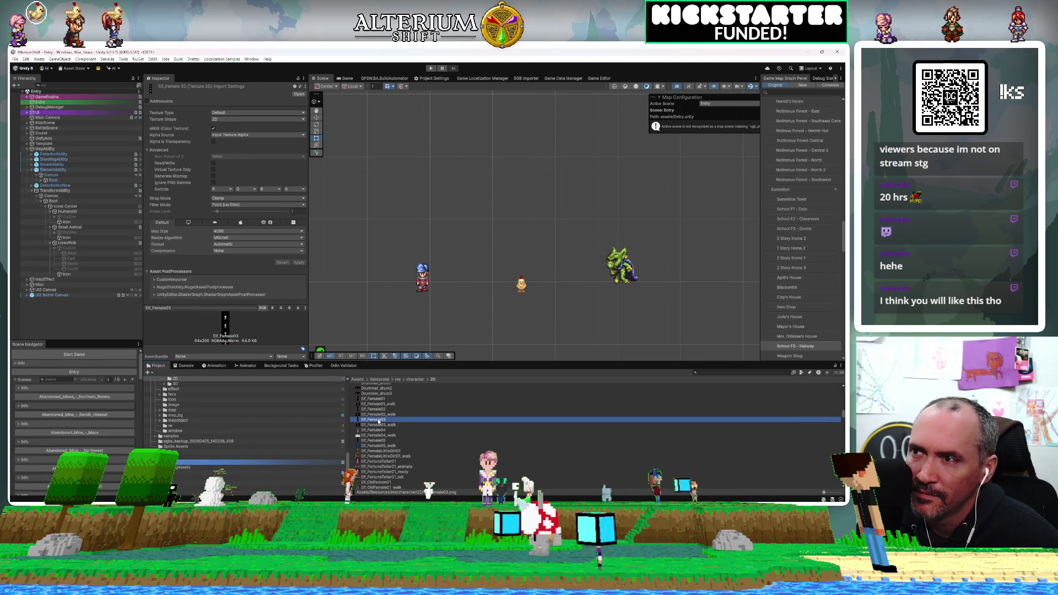
double_click(372, 422)
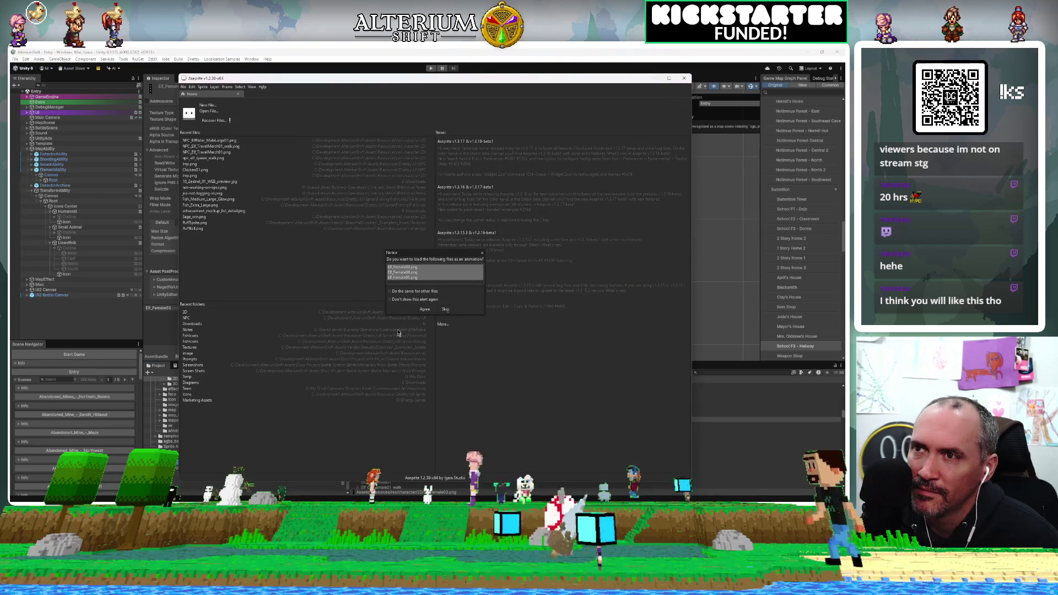
Skip the animation prompt, close Aseprite, and return to the UI NPC folder in Unity
left_click(445, 310)
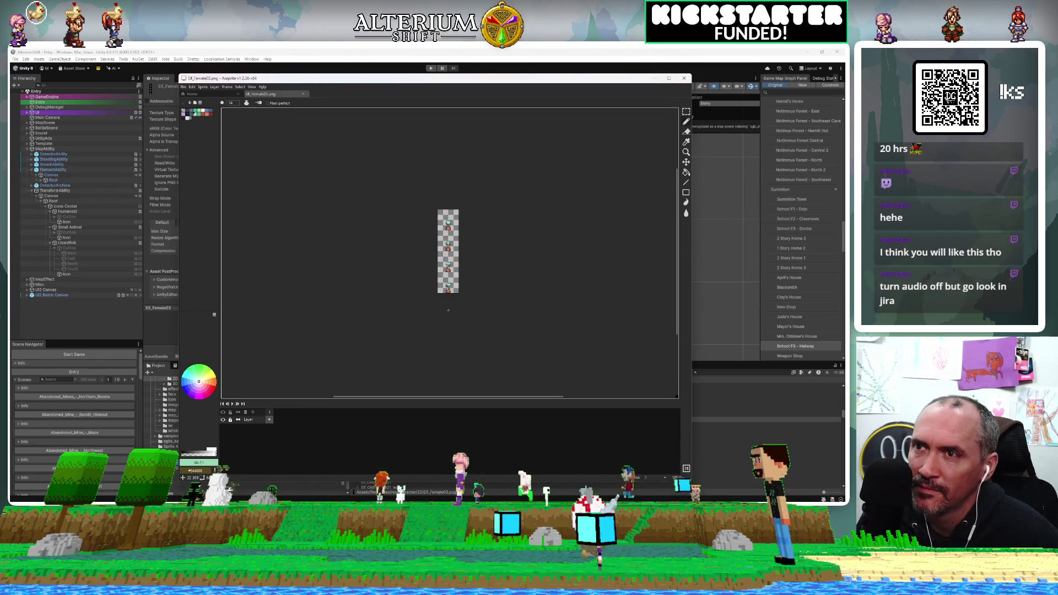
left_click(687, 81)
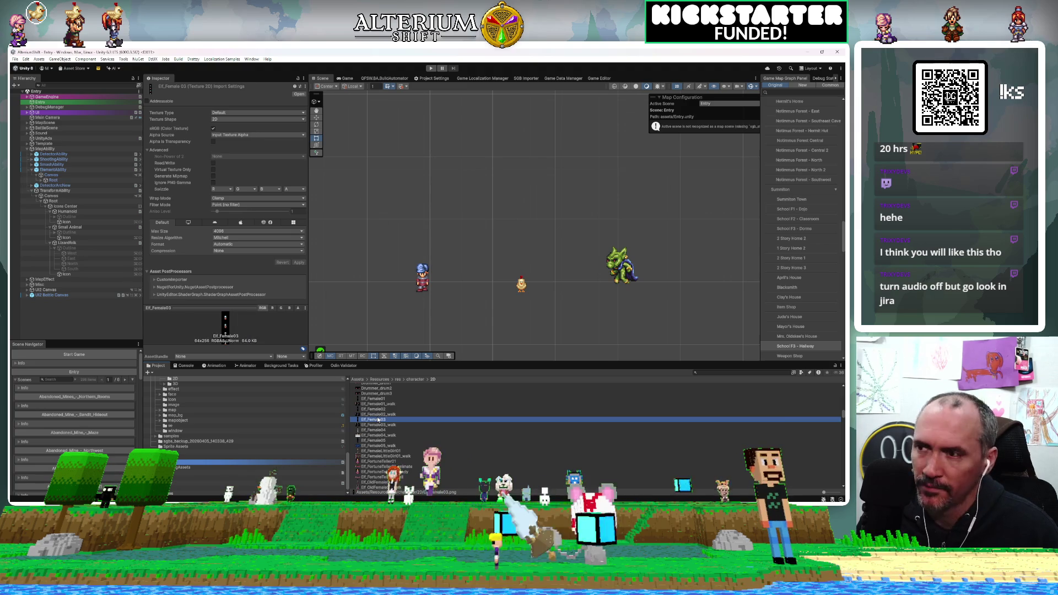
scroll(243, 428, "up", 10)
scroll(243, 429, "down", 4)
left_click(171, 447)
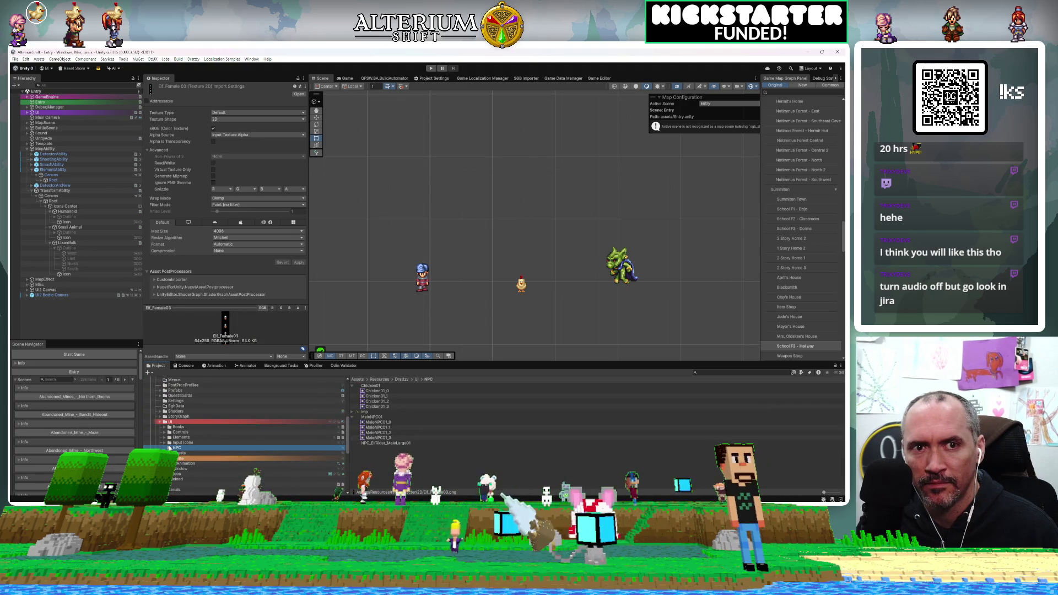
Bring the Chrome window showing the Jira fireeee.mp4 attachment over Unity and maximize it
left_click(399, 455)
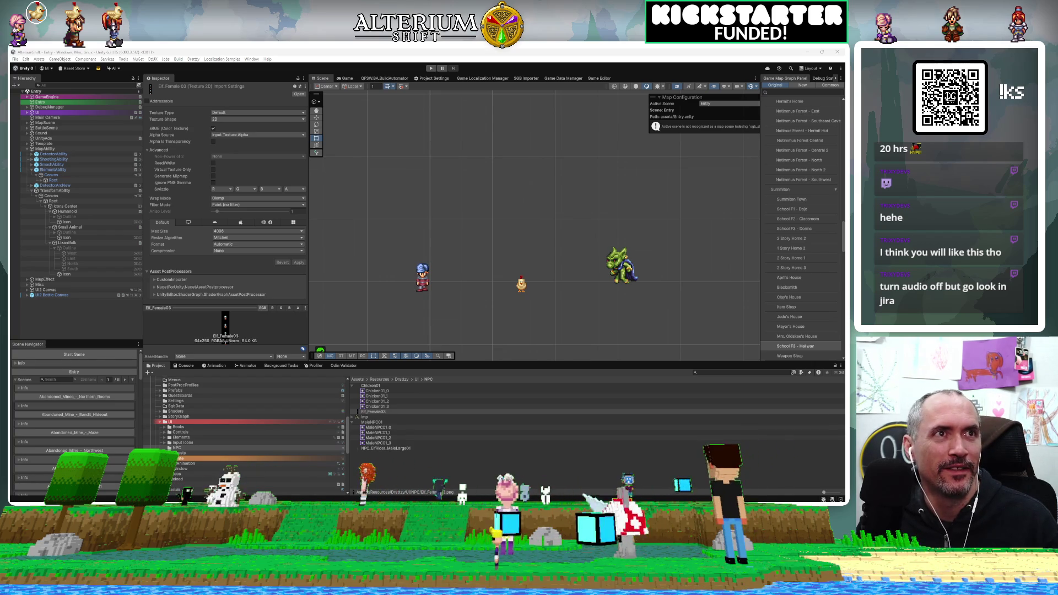
left_click_drag(843, 77, 525, 75)
double_click(525, 75)
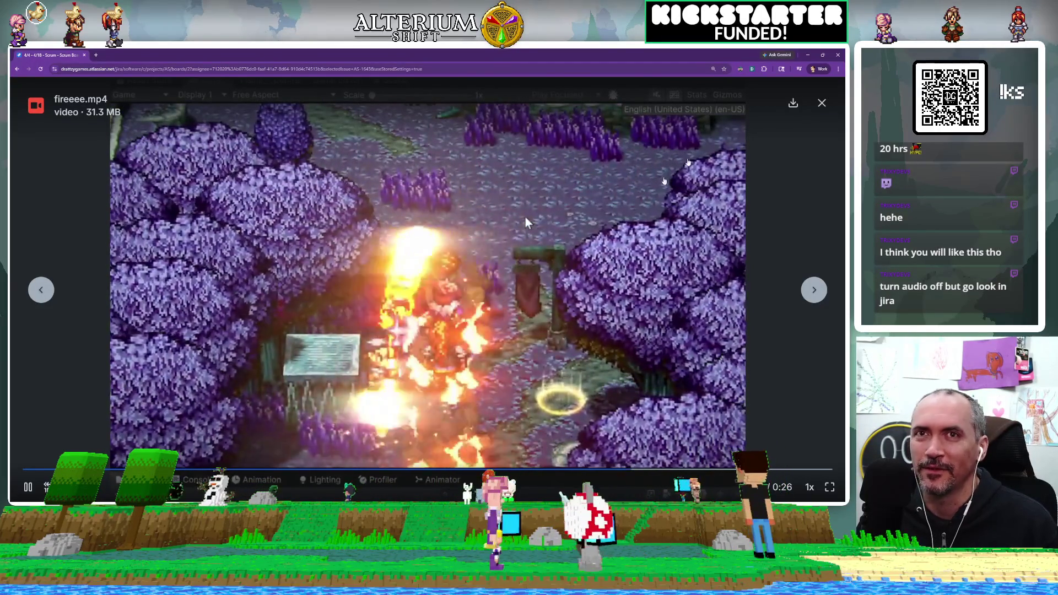
Open the kaboom.mp4 attachment in Jira, then step back past fireeee.mp4 to lasers.mp4
key("Escape")
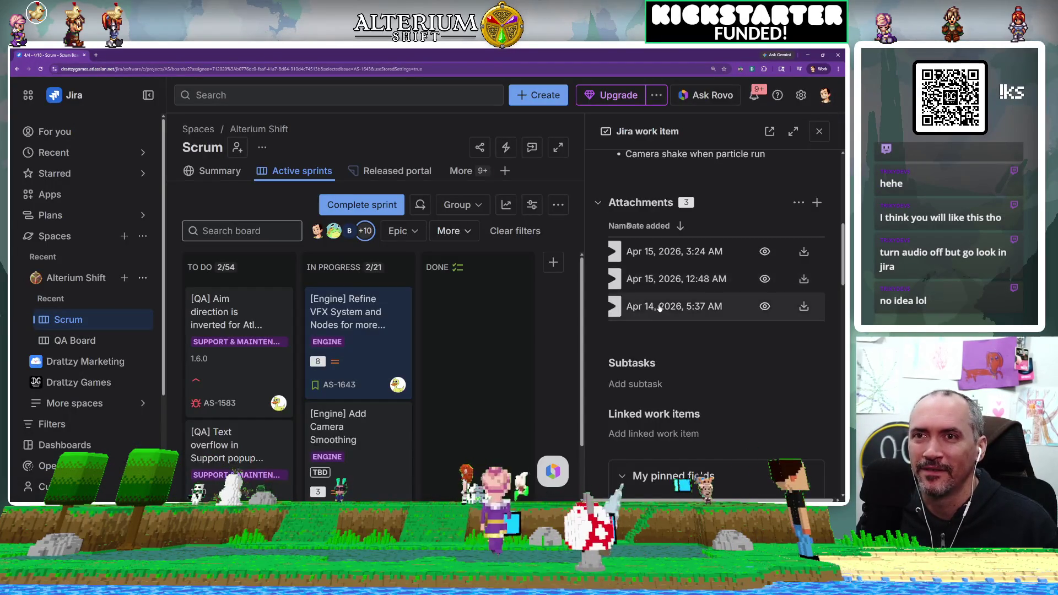
left_click(659, 305)
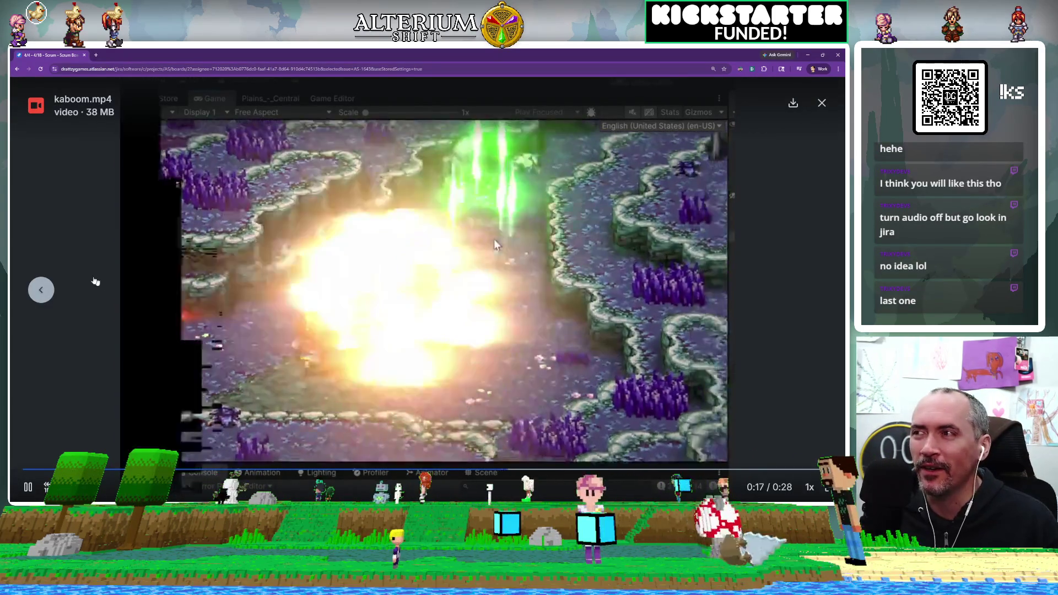
left_click(37, 291)
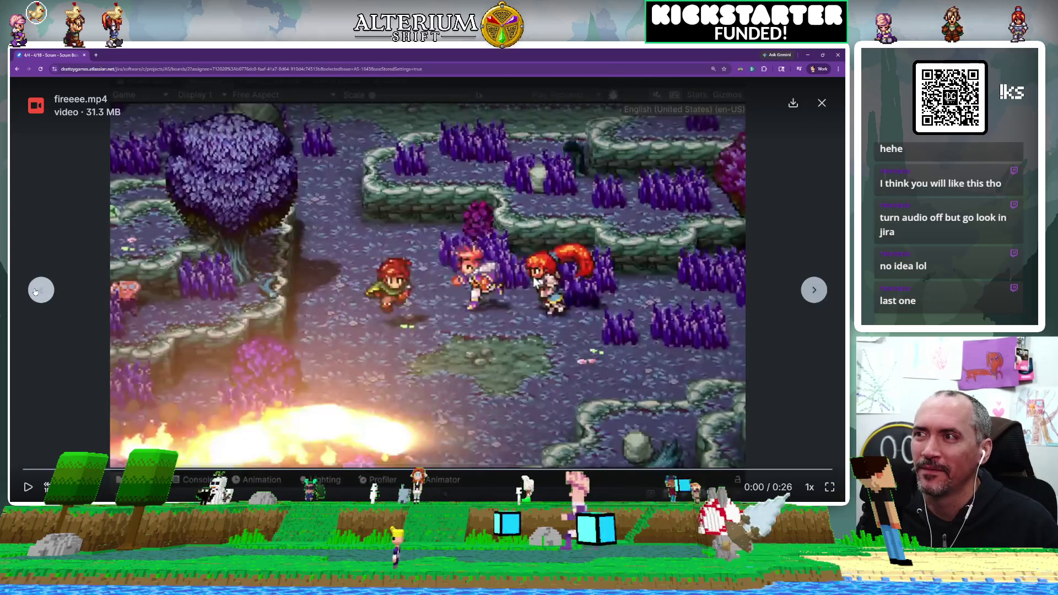
left_click(35, 290)
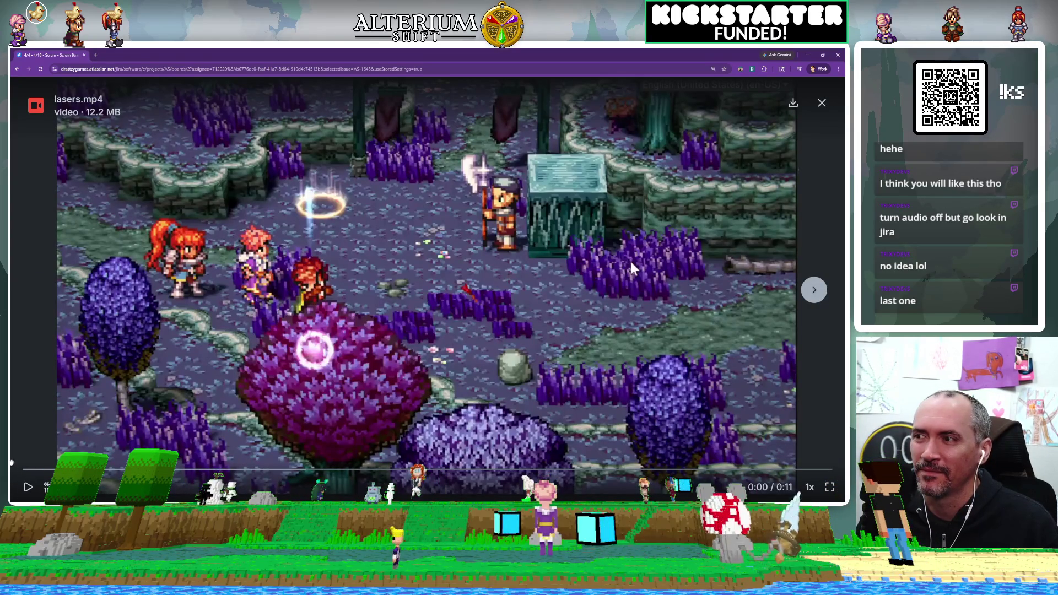
left_click(30, 488)
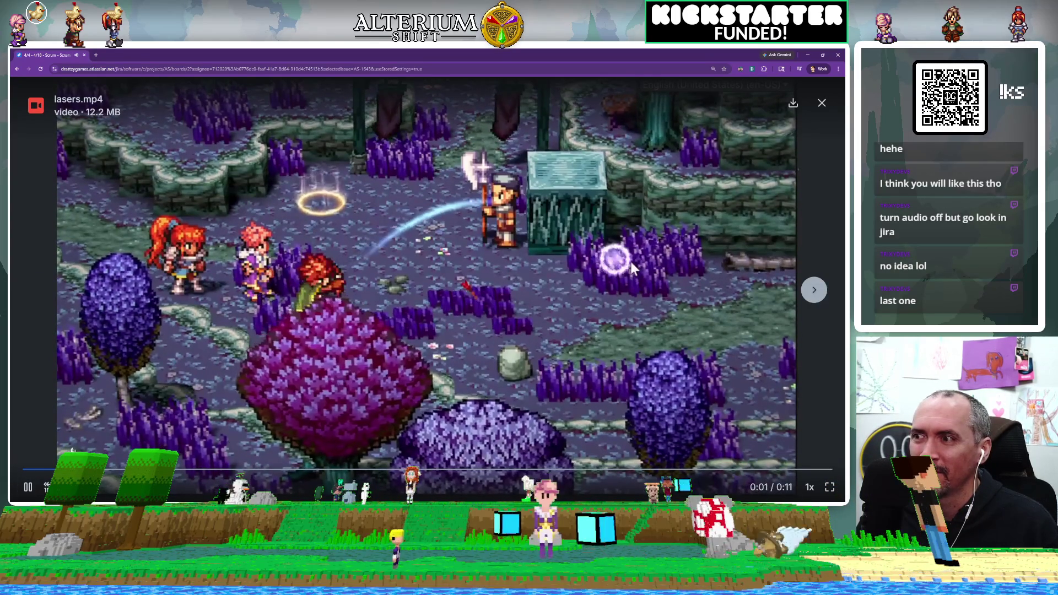
left_click(31, 489)
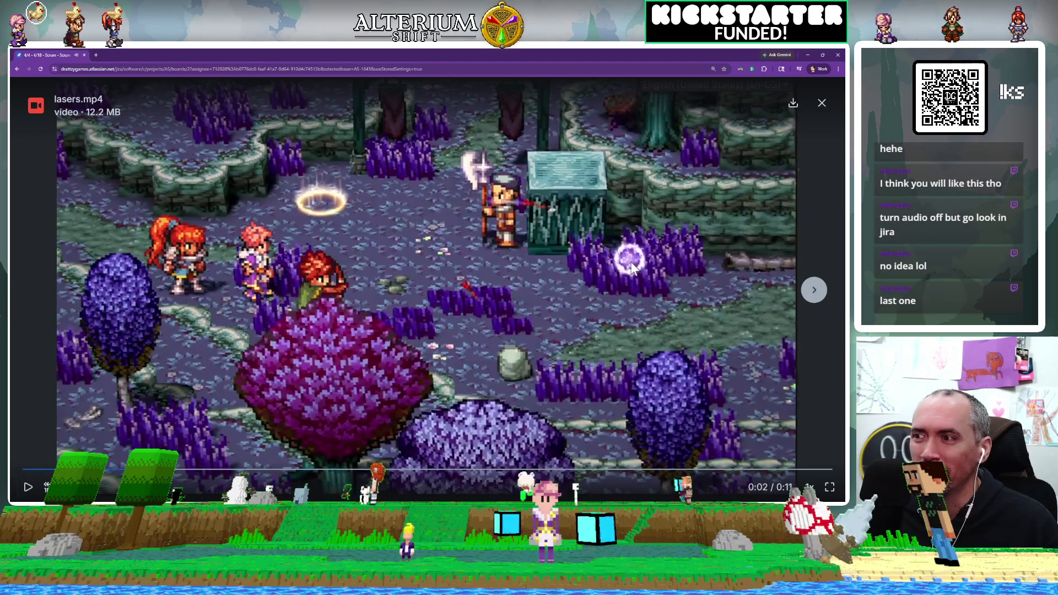
left_click(29, 488)
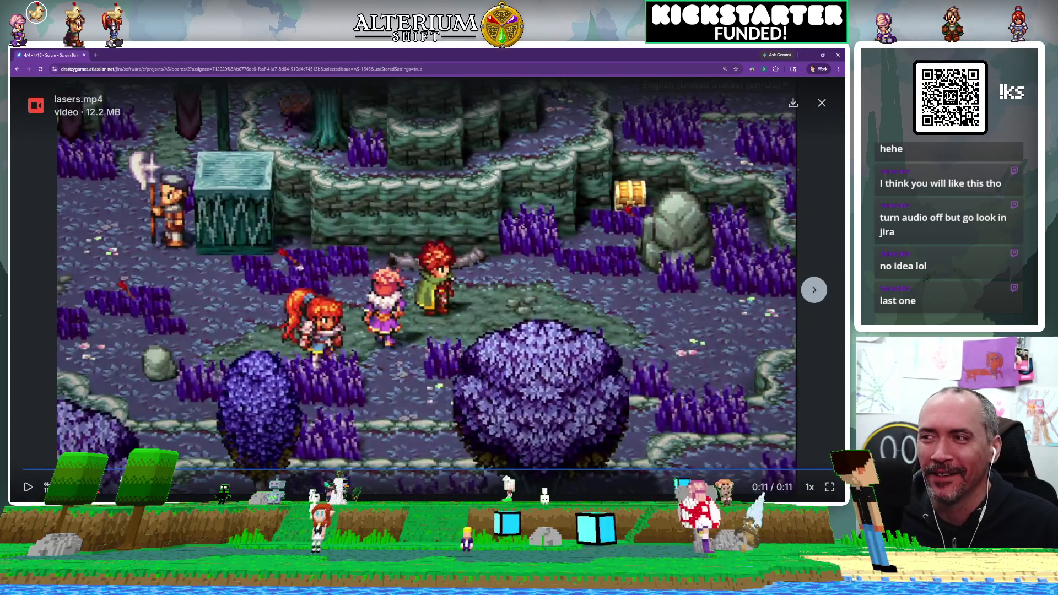
left_click(28, 487)
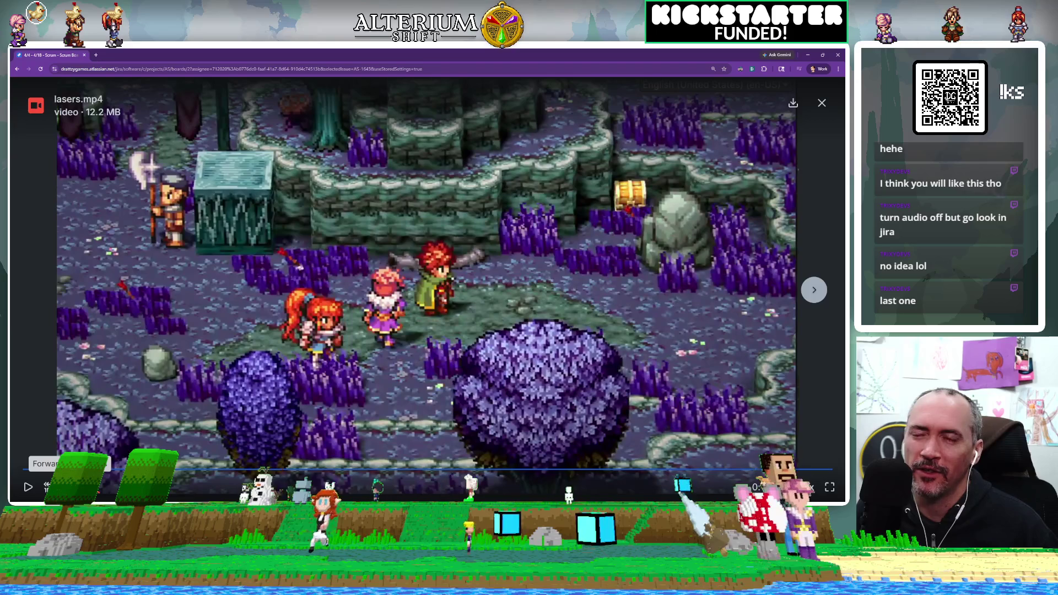
left_click(31, 487)
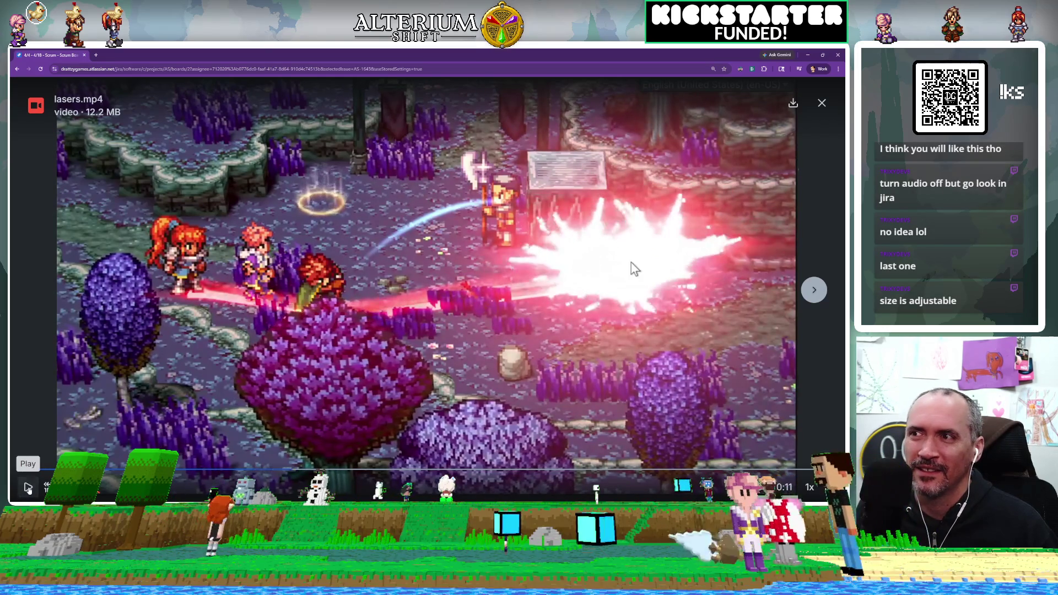
left_click(27, 487)
left_click(28, 487)
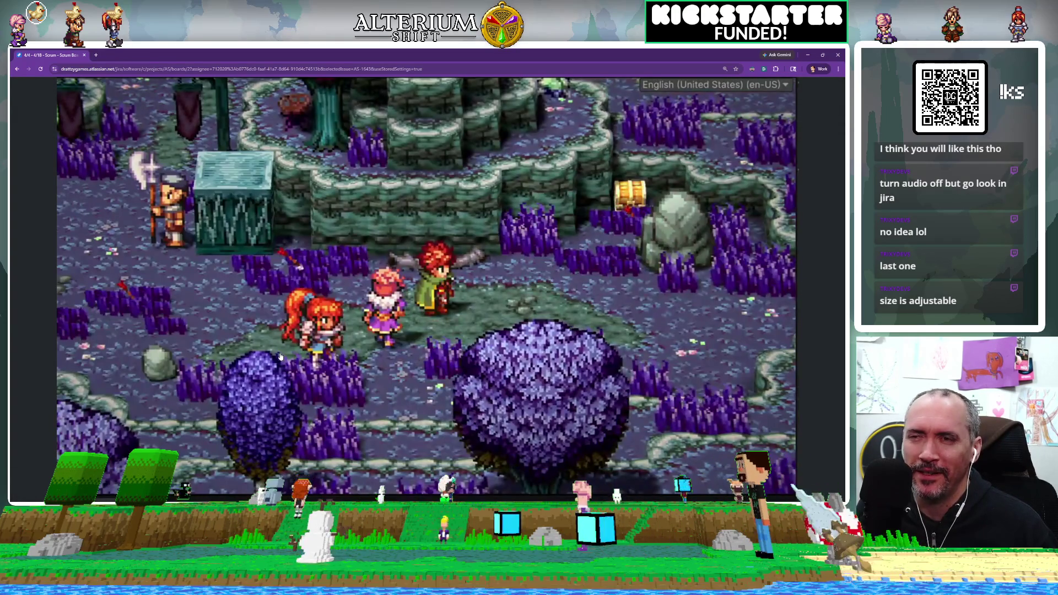
mouse_move(253, 380)
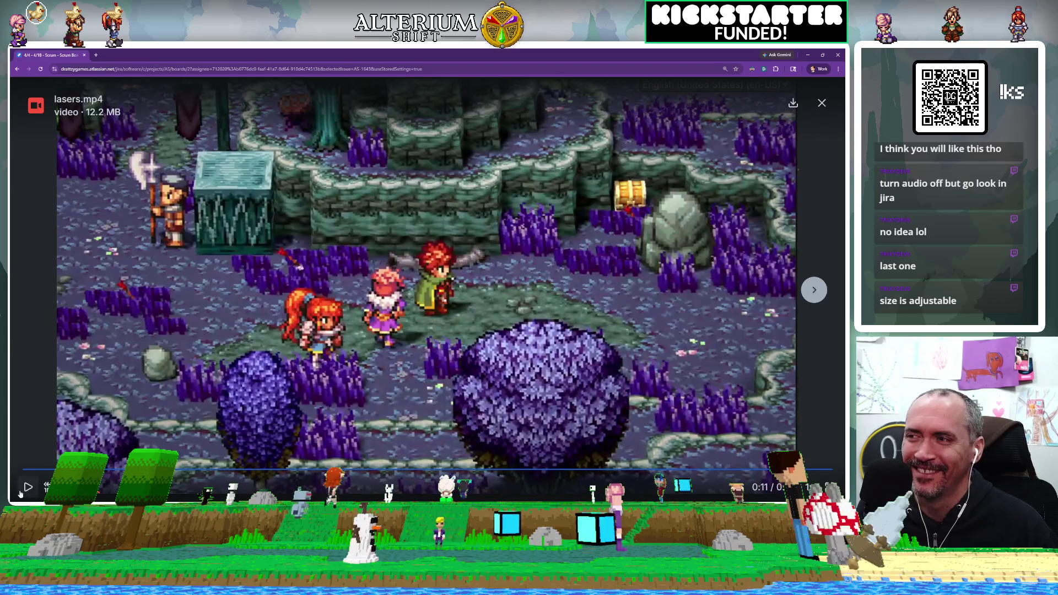
left_click(20, 492)
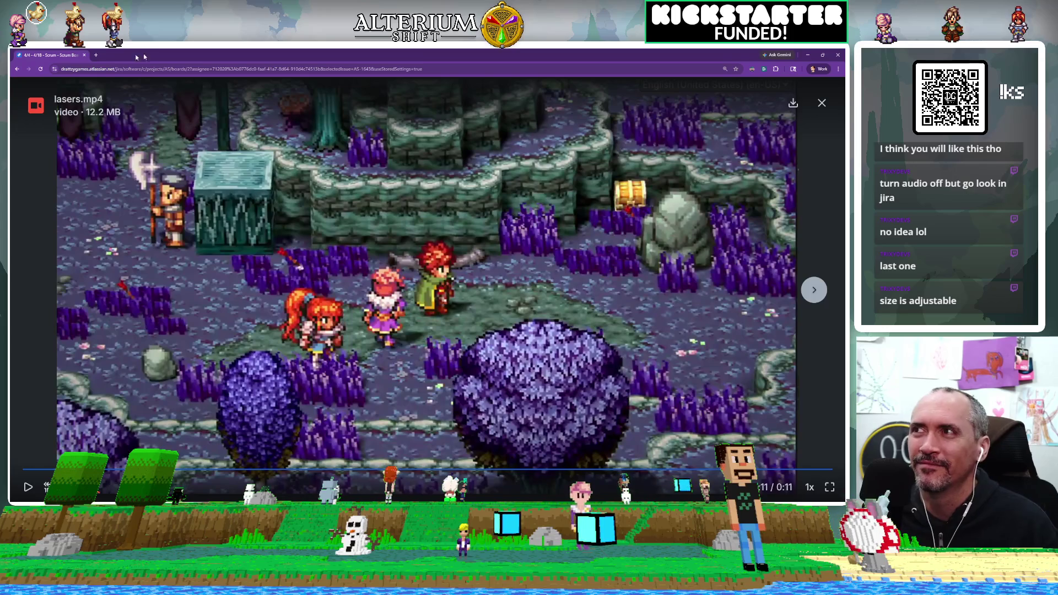
key("alt+Tab")
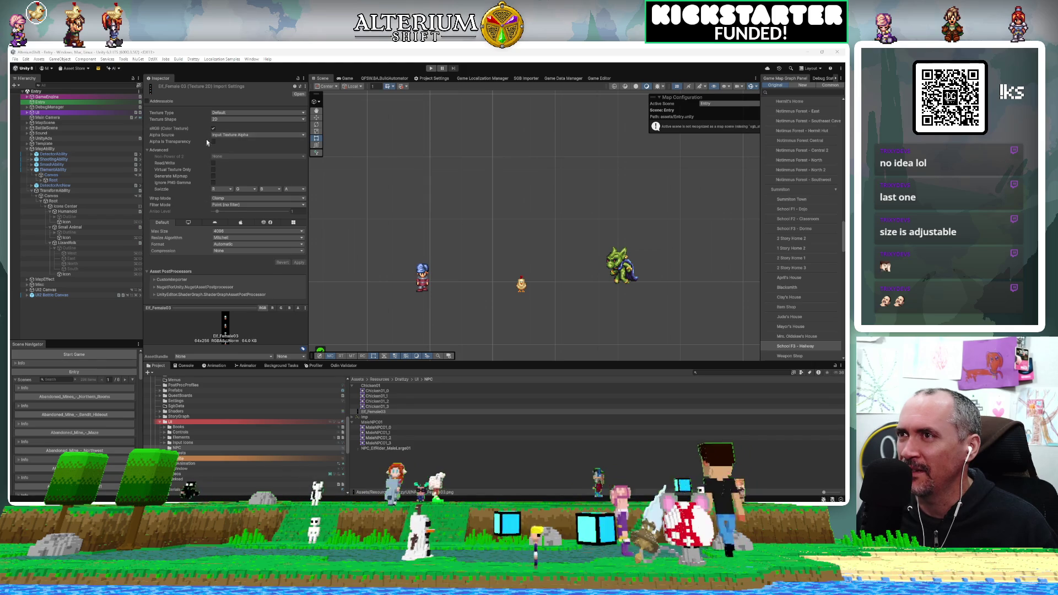
Set Elf_Female03's Texture Type to Sprite (2D and UI) and open its Sprite Editor slice options
left_click(227, 113)
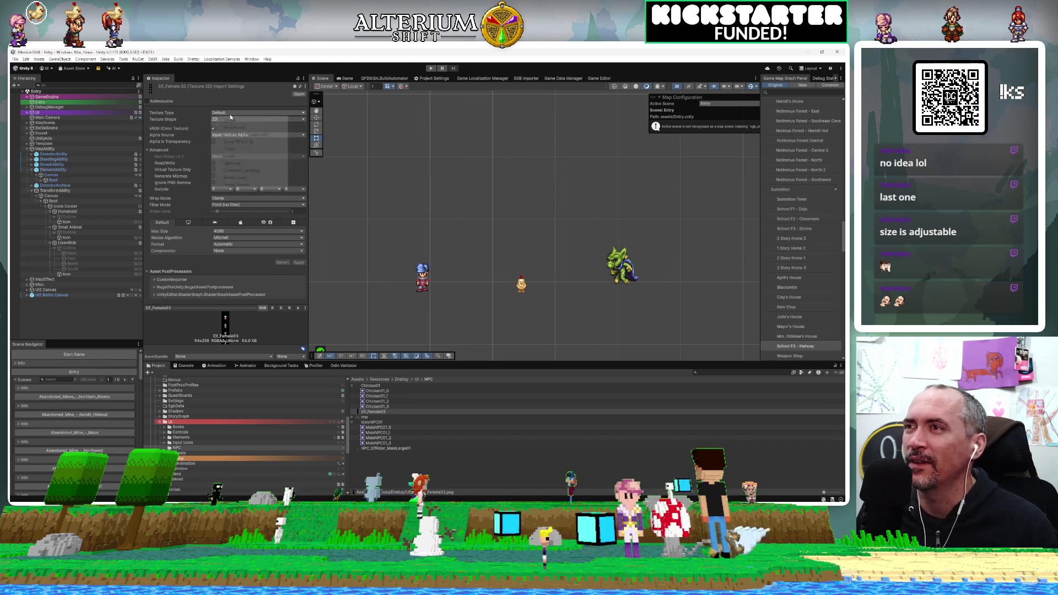
left_click(238, 142)
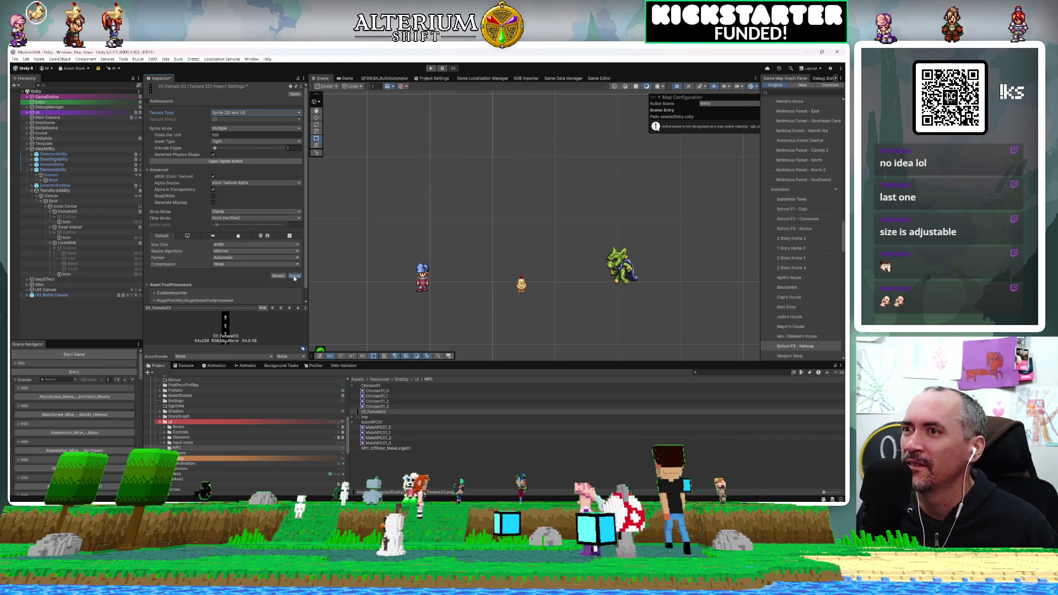
left_click(225, 160)
left_click(179, 120)
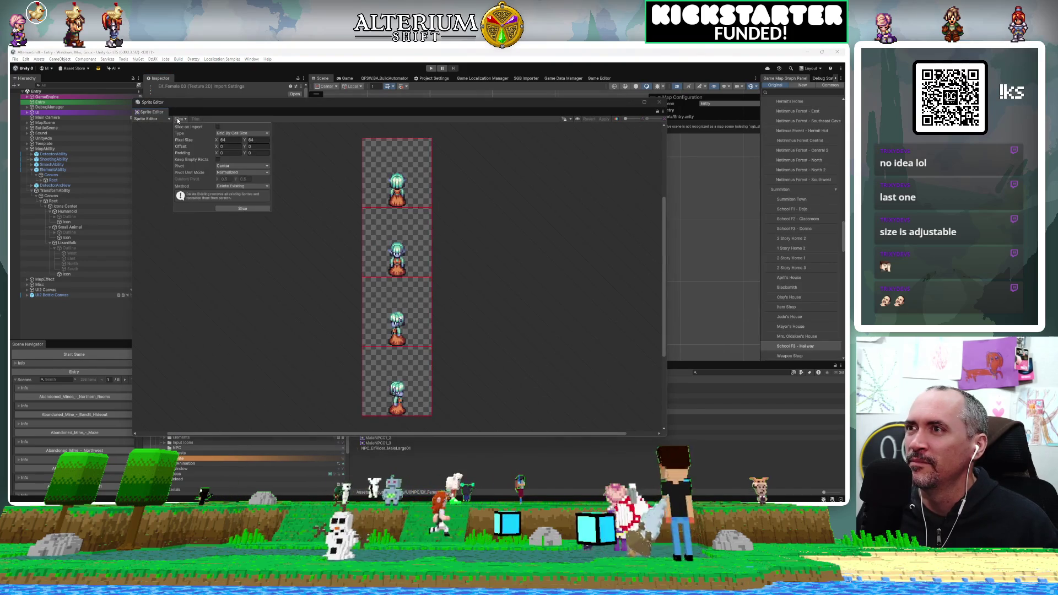
Slice the Elf_Female03 sheet by 64×64 cell size into four sprites, then close the Sprite Editor
left_click(242, 209)
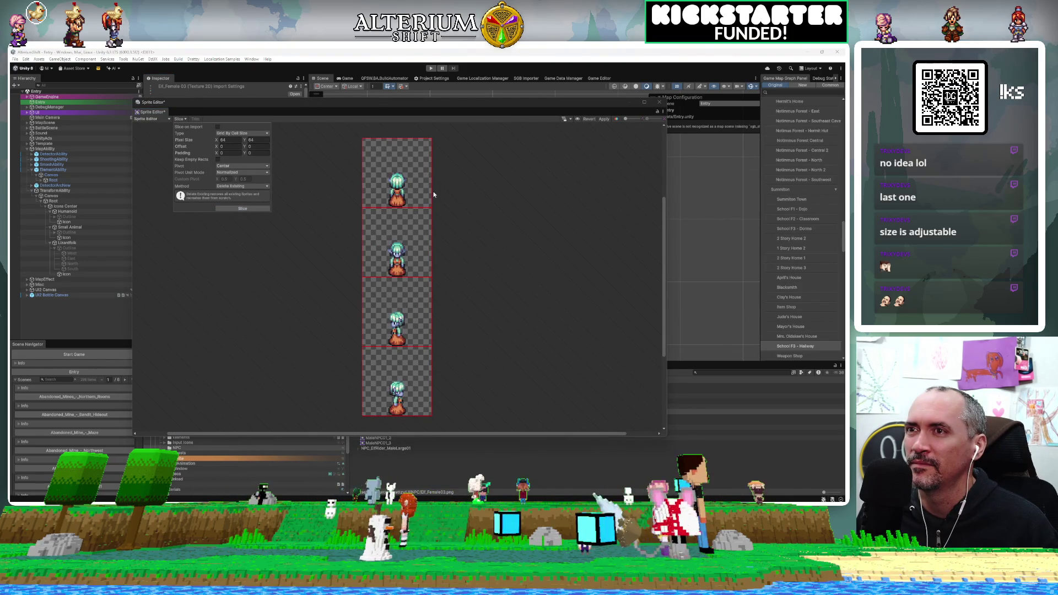
left_click(538, 180)
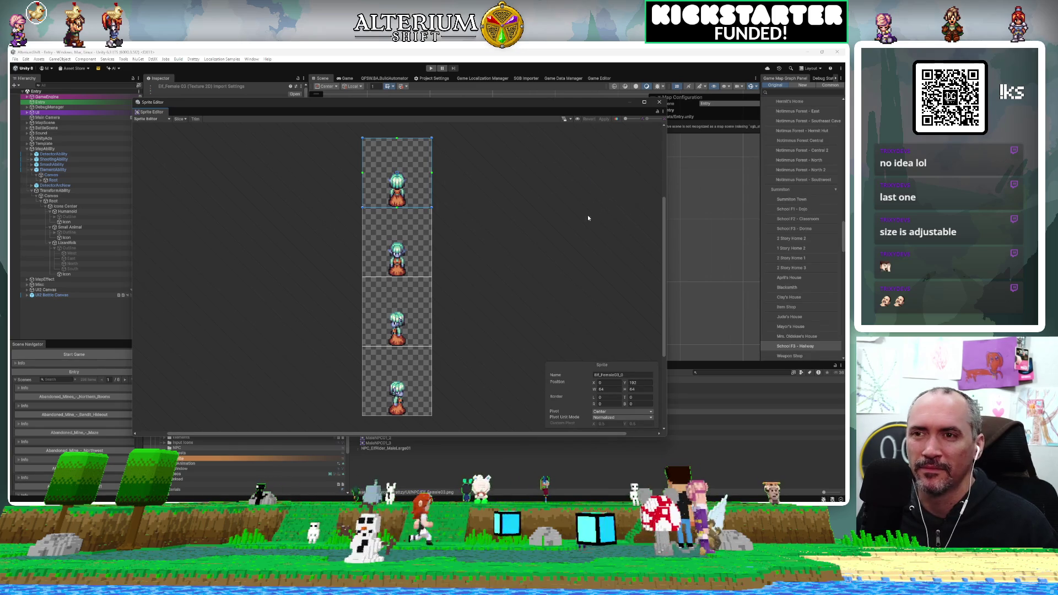
left_click(571, 297)
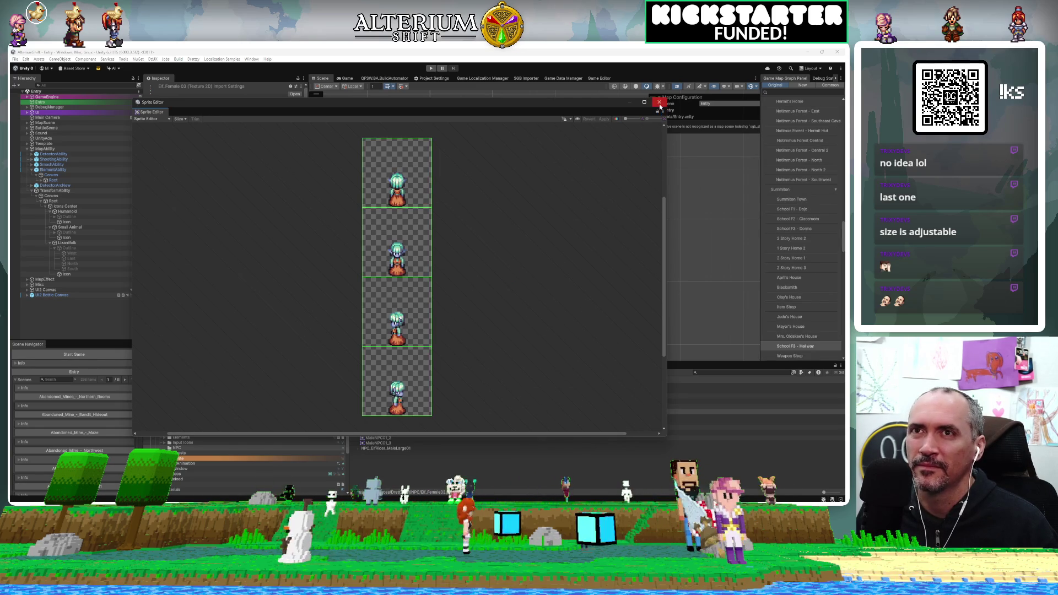
left_click(660, 103)
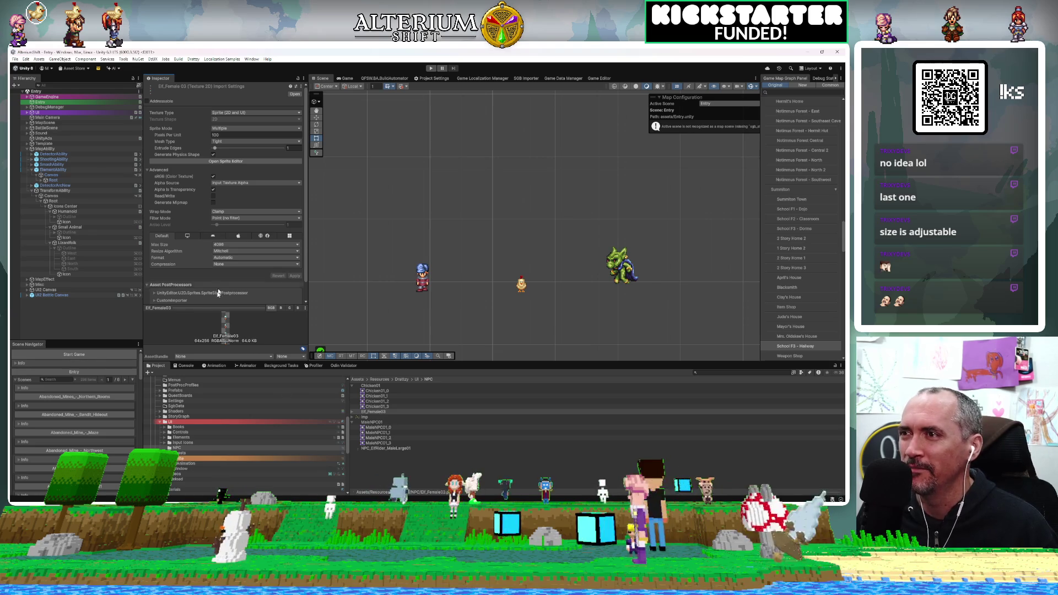
Set the Lizardfolk Icon's Image Source Image to the Elf_Female03_1 sprite
left_click(65, 243)
left_click(65, 274)
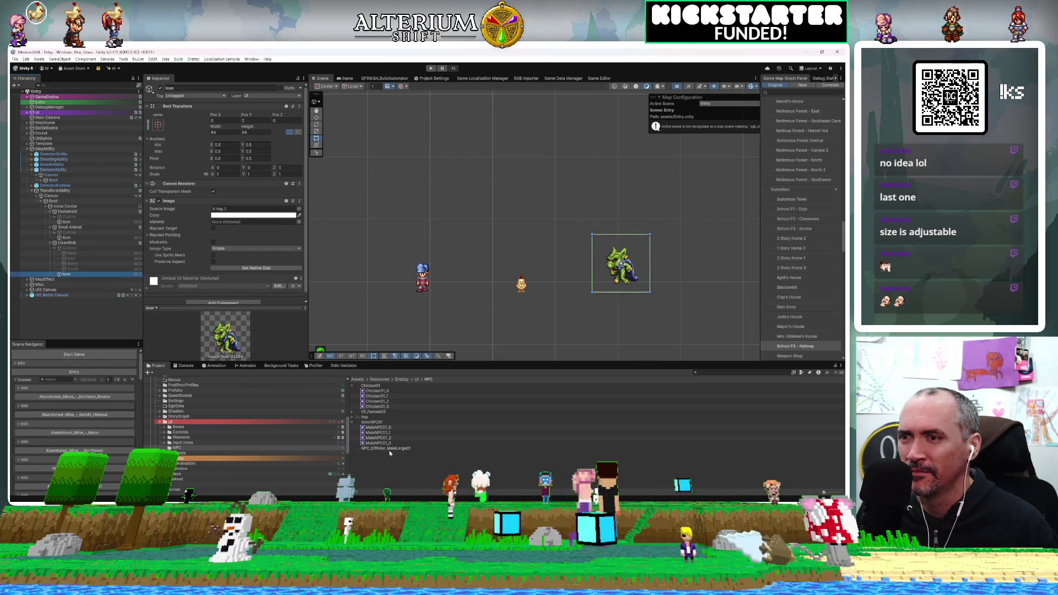
left_click(352, 413)
mouse_move(375, 424)
left_mouse_down()
mouse_move(309, 331)
mouse_move(251, 209)
left_mouse_up()
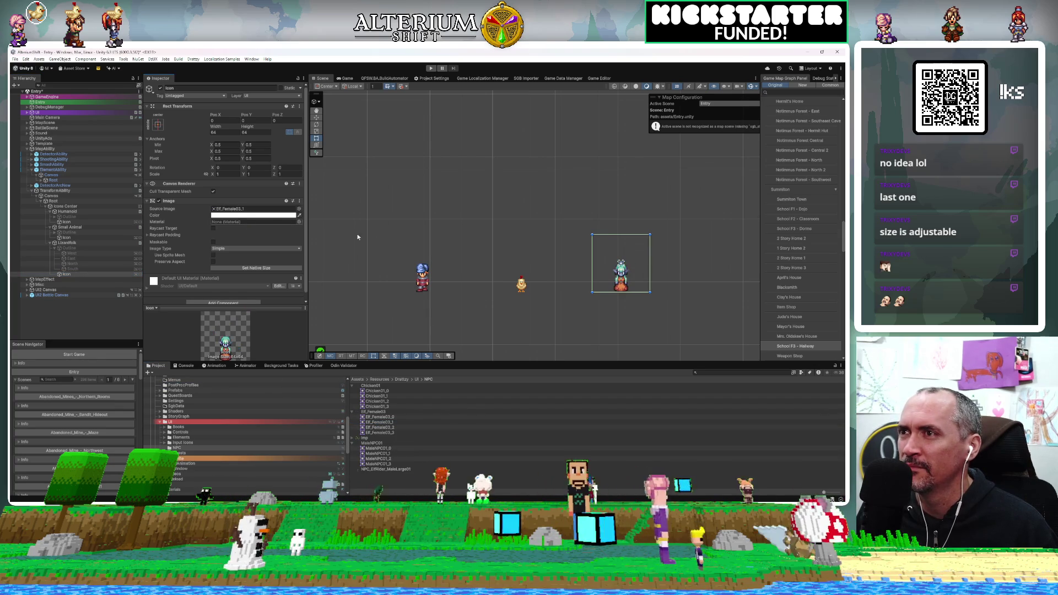
left_click(504, 236)
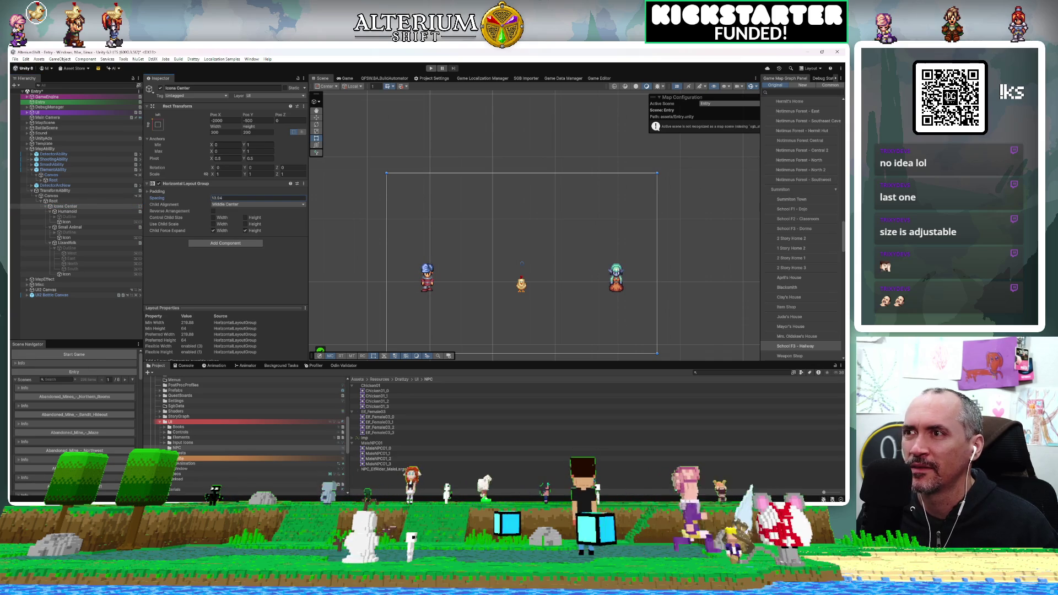
Set the Icons Center Horizontal Layout Group spacing to 0, then drag it to about -155.8
left_click(286, 193)
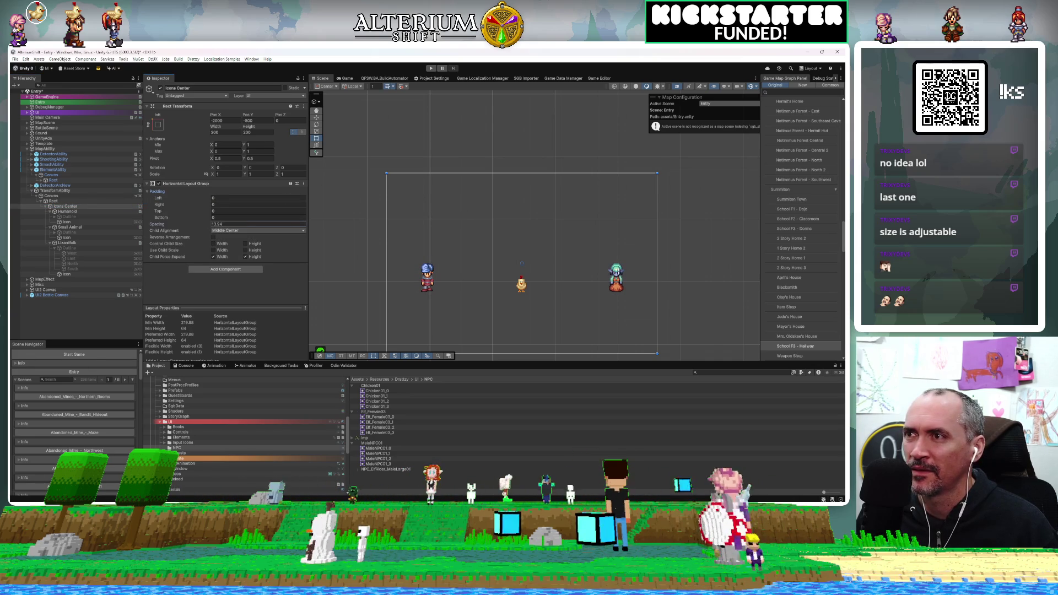
type("0")
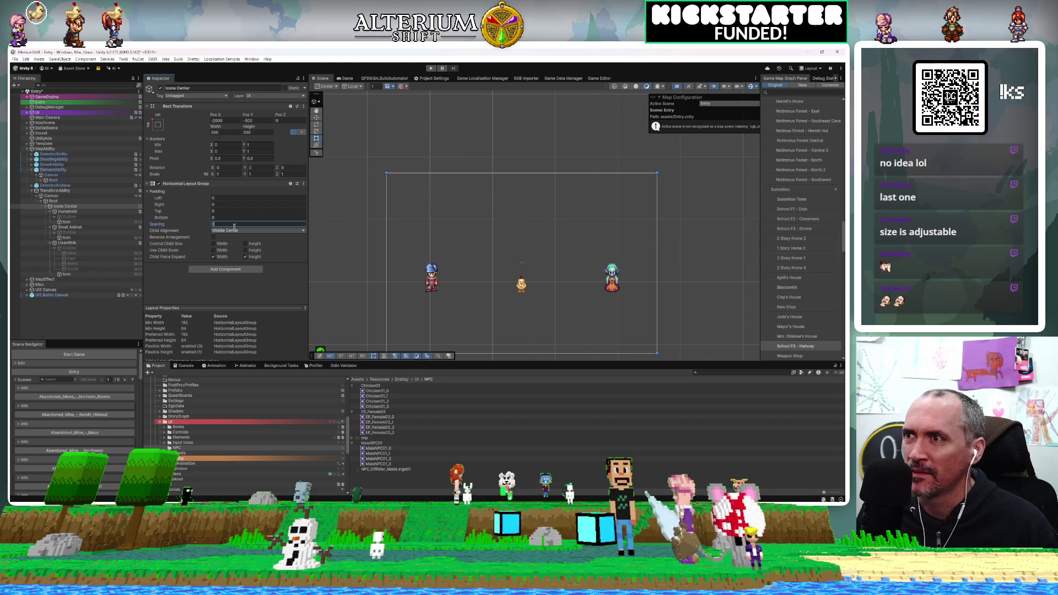
mouse_move(156, 226)
left_mouse_down()
mouse_move(55, 226)
mouse_move(710, 222)
mouse_move(584, 237)
left_mouse_up()
left_click(65, 221)
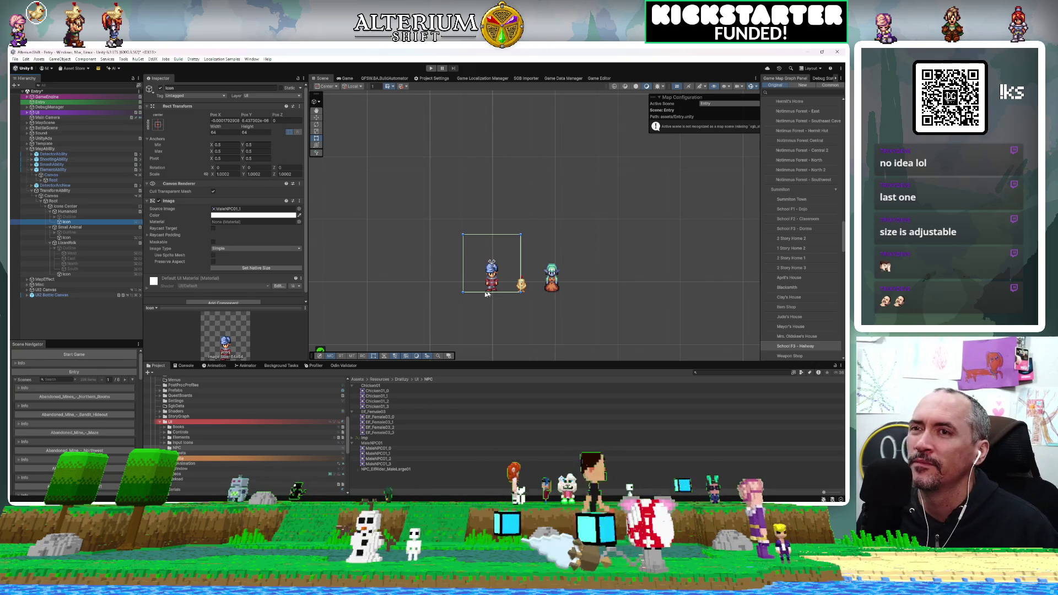
Delete the Outline children of Humanoid, Small Animal and Lizardfolk, then collapse those three entries
left_click(66, 216)
key("Delete")
left_click(60, 227)
key("Delete")
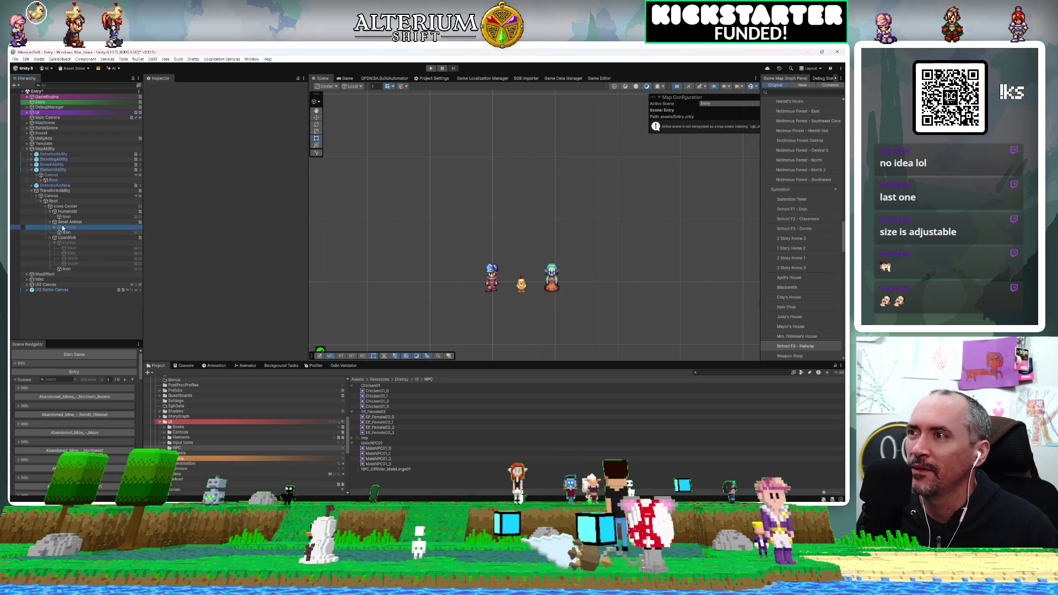
left_click(60, 238)
key("Delete")
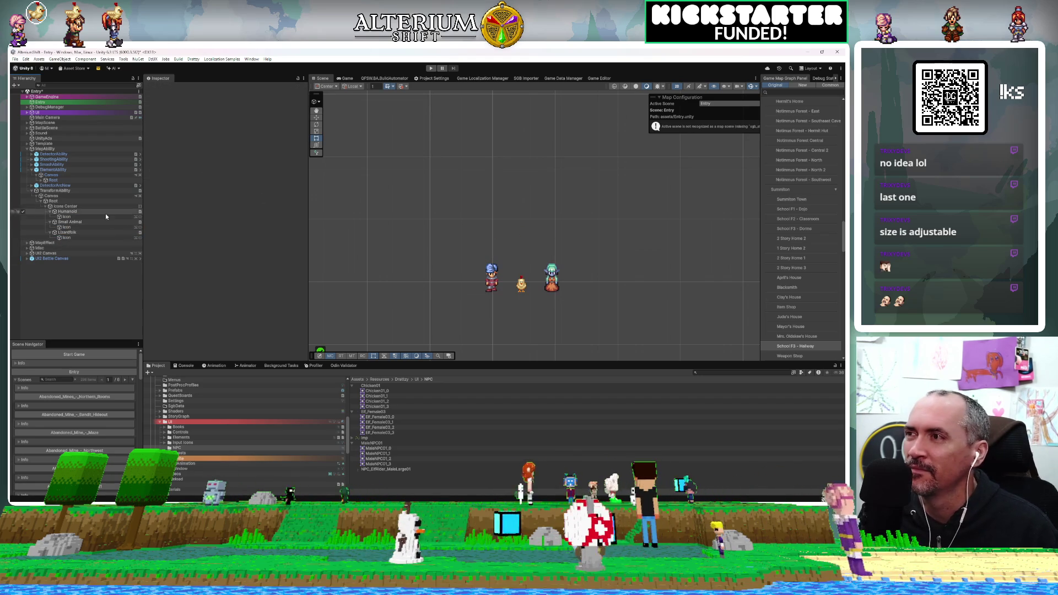
left_click(51, 212)
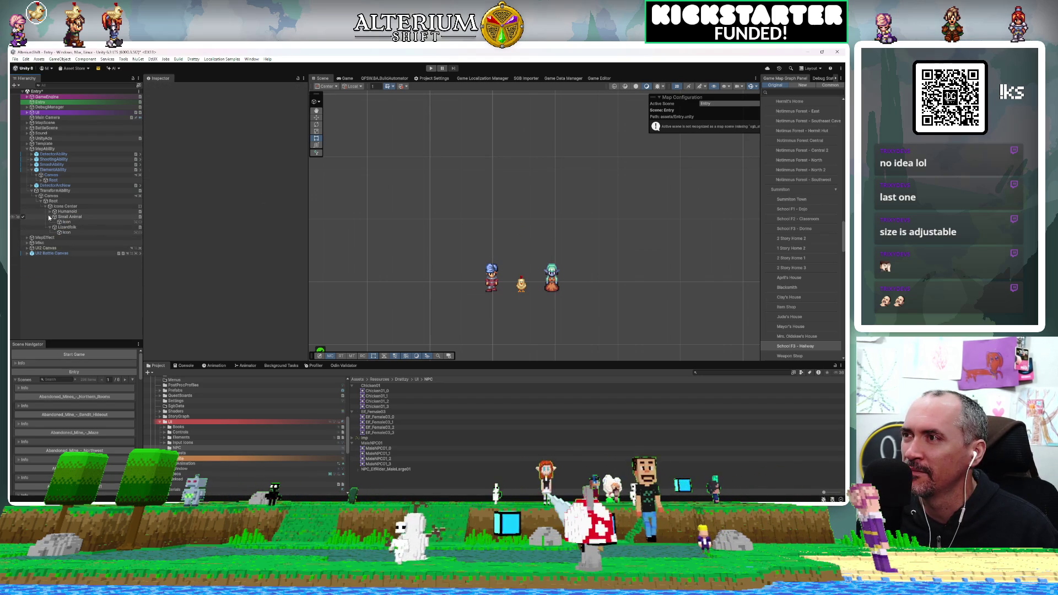
left_click(50, 217)
left_click(50, 221)
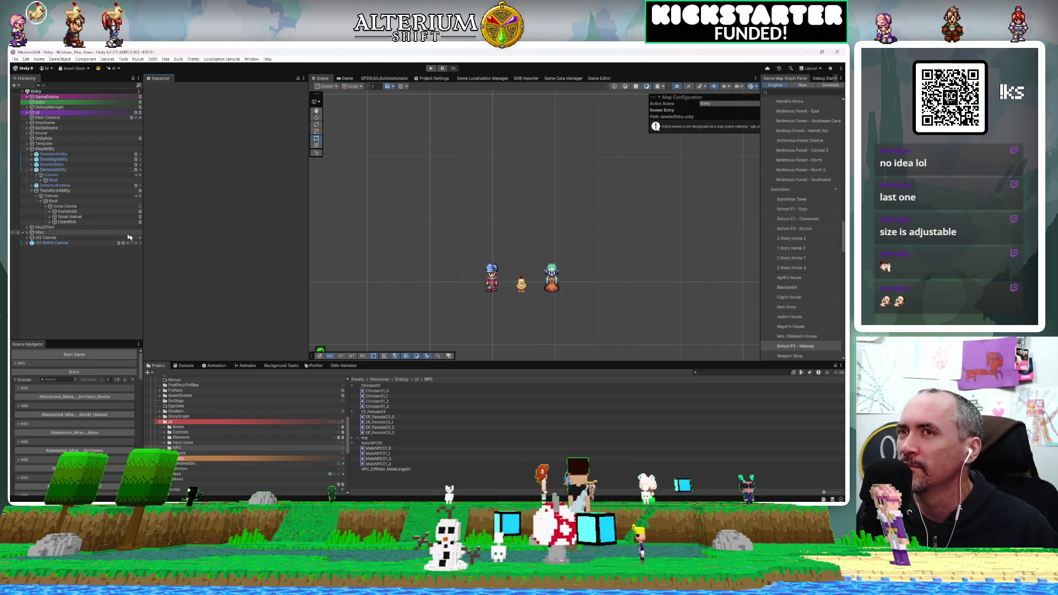
mouse_move(548, 218)
left_mouse_down()
mouse_move(505, 199)
mouse_move(546, 138)
mouse_move(536, 129)
left_mouse_up()
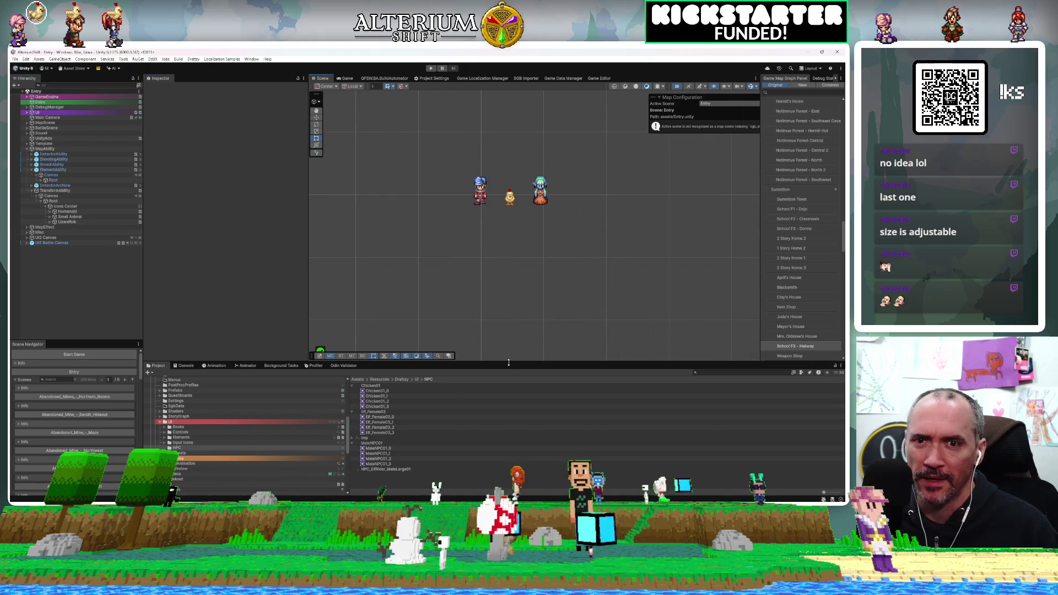
mouse_move(309, 499)
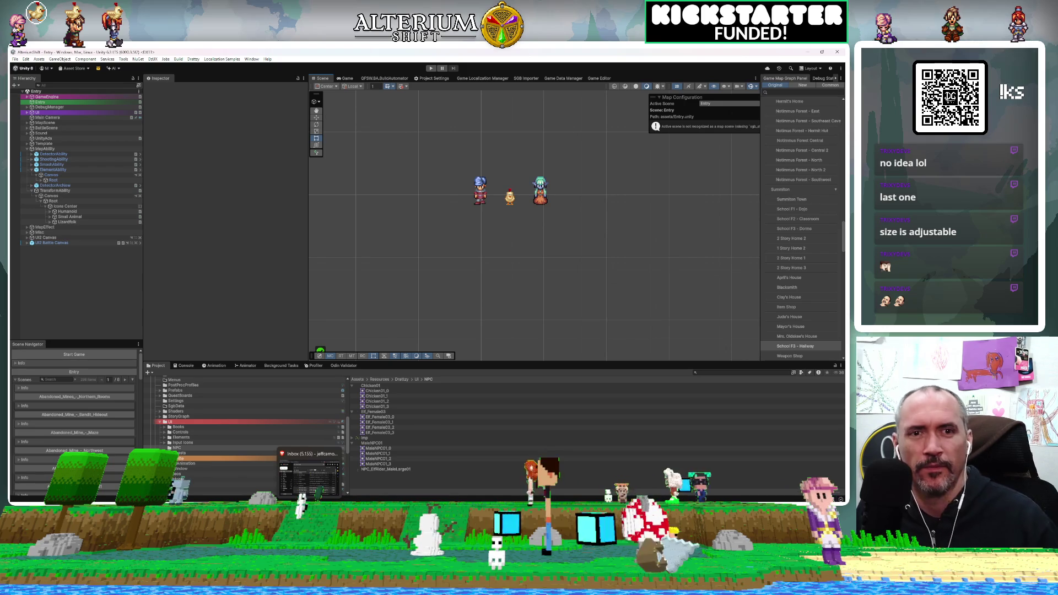
mouse_move(467, 259)
left_mouse_down()
mouse_move(475, 309)
mouse_move(397, 300)
mouse_move(470, 297)
mouse_move(447, 319)
left_mouse_up()
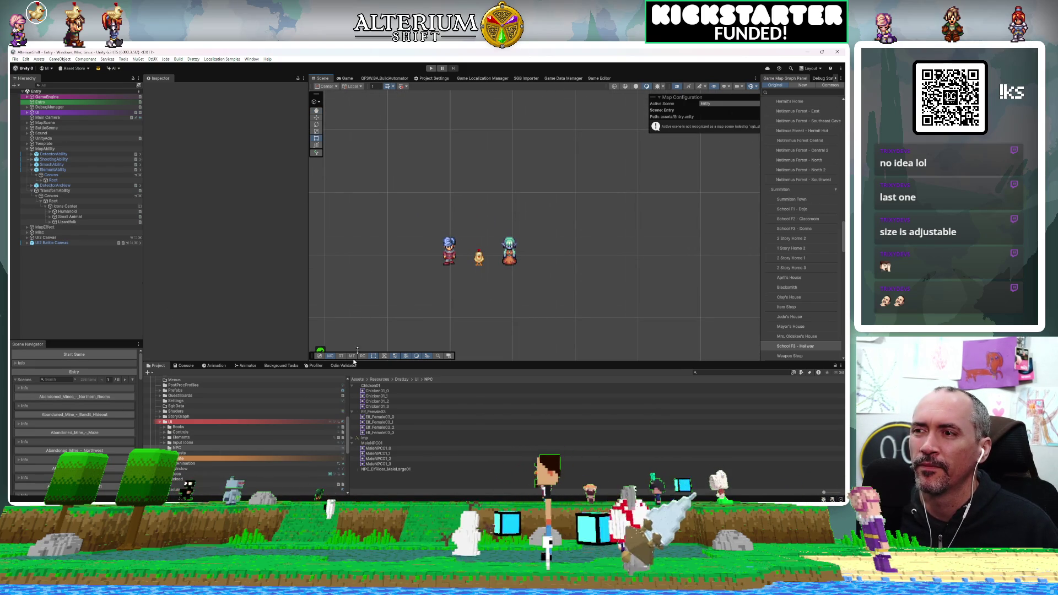
left_click_drag(495, 256, 530, 224)
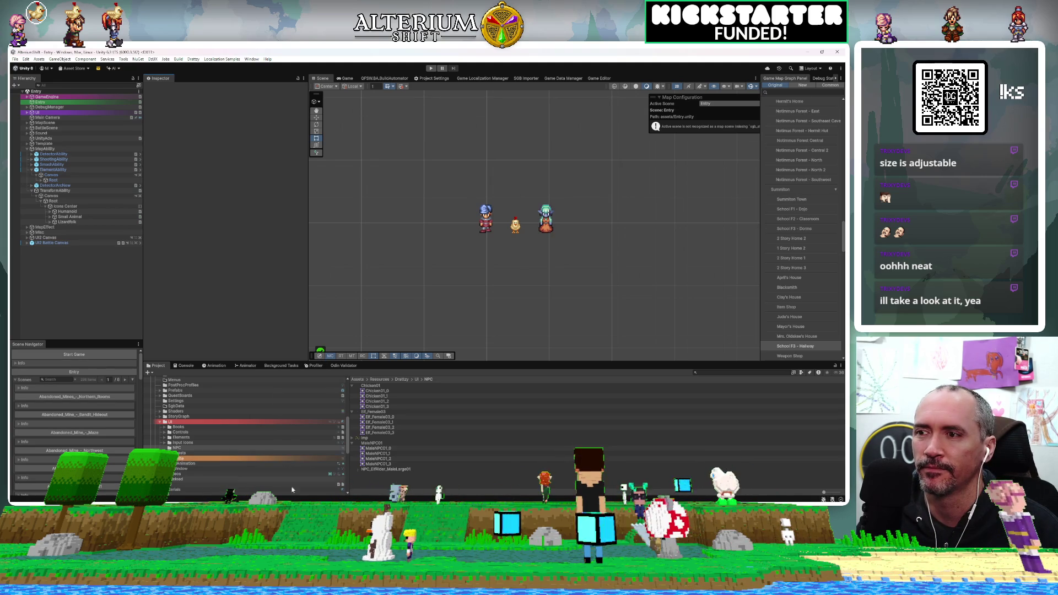
mouse_move(280, 499)
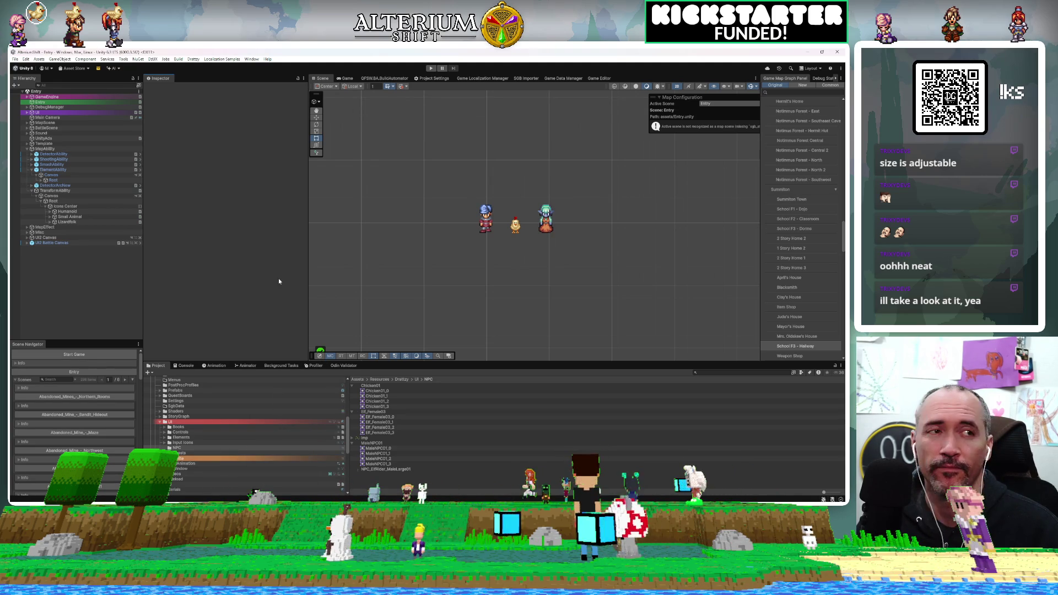